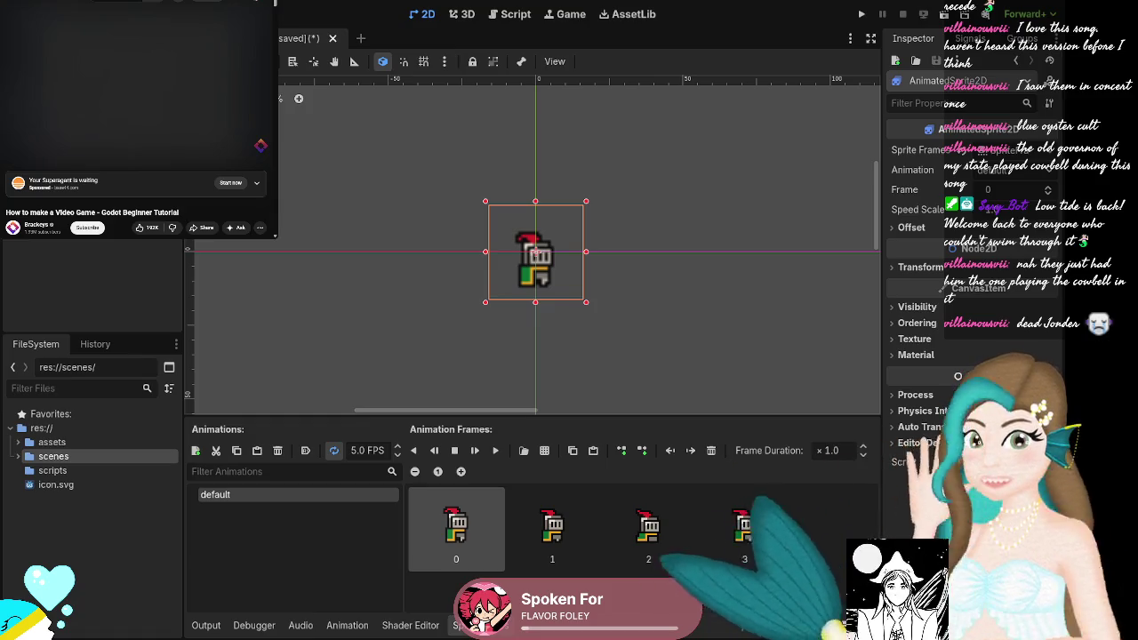
Pause and rewind the reference tutorial video to review the animation preview.
left_click(10, 153)
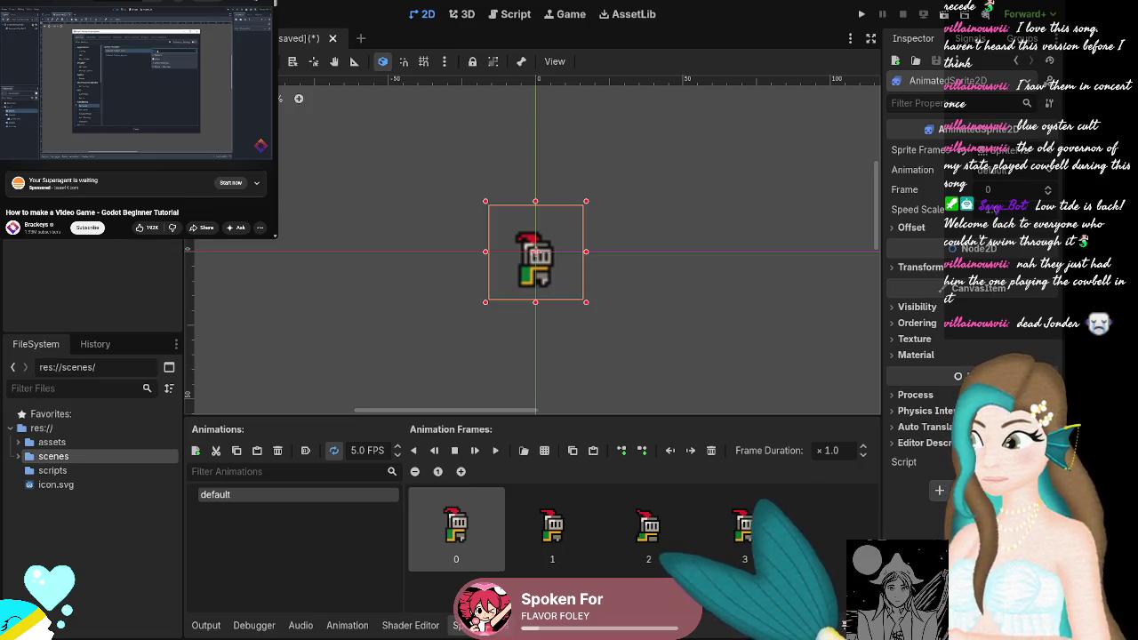
left_click(11, 151)
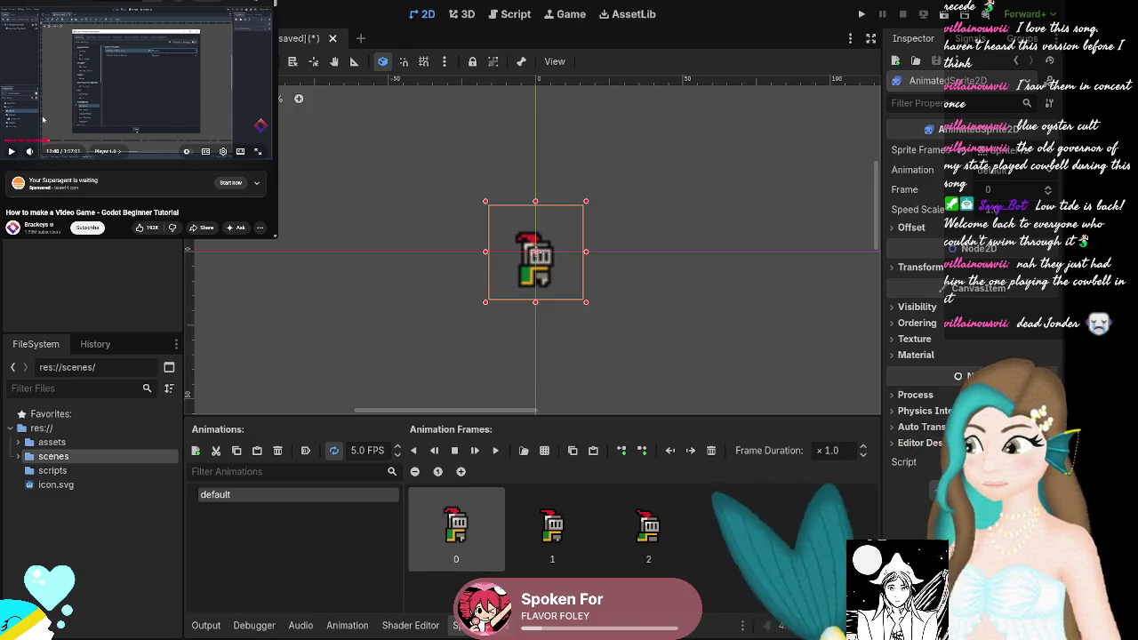
key("j")
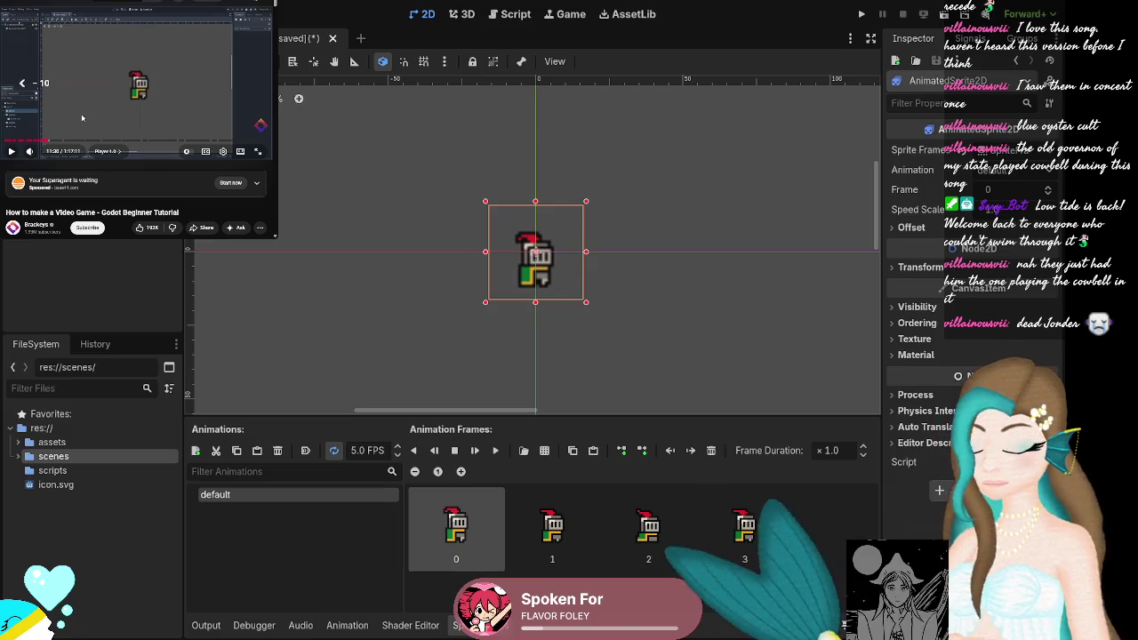
left_click(82, 117)
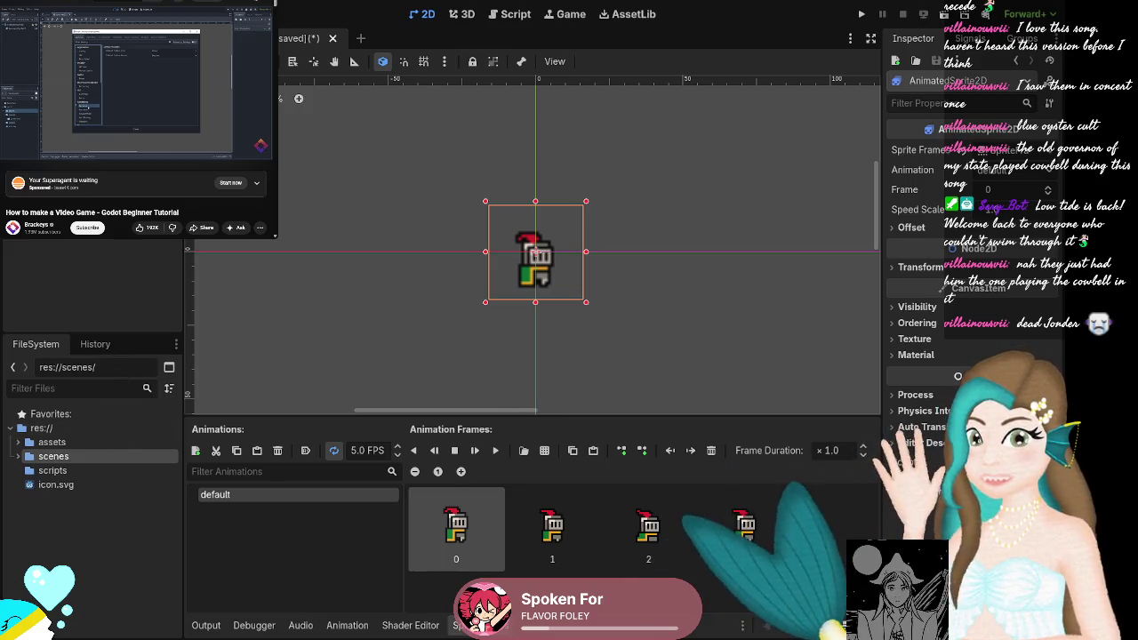
left_click(39, 113)
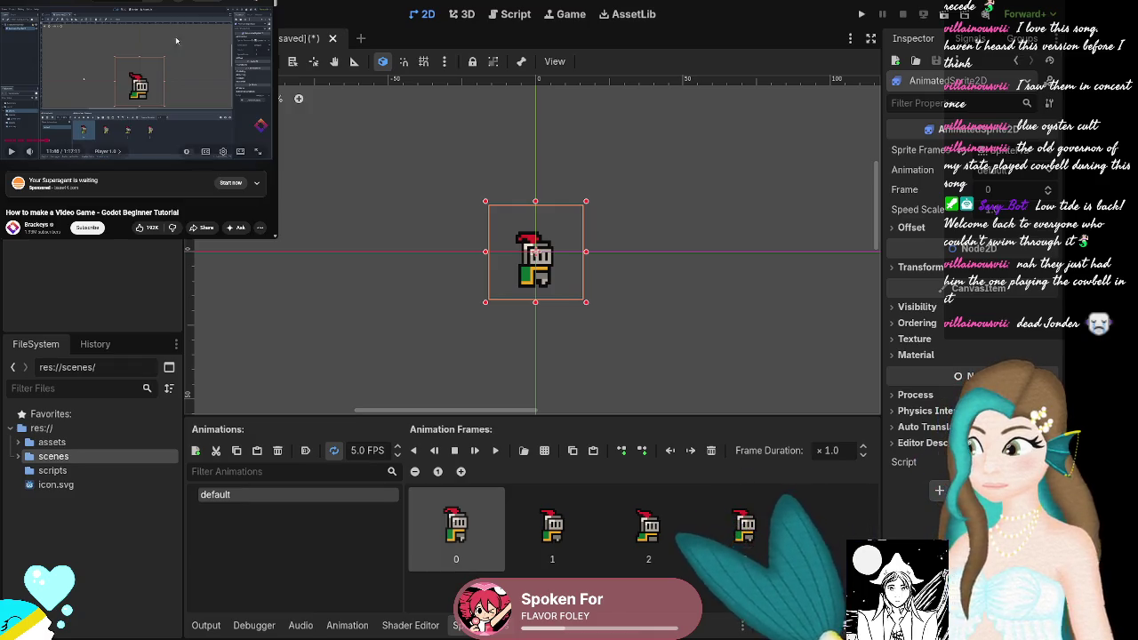
left_click(13, 152)
left_click(13, 152)
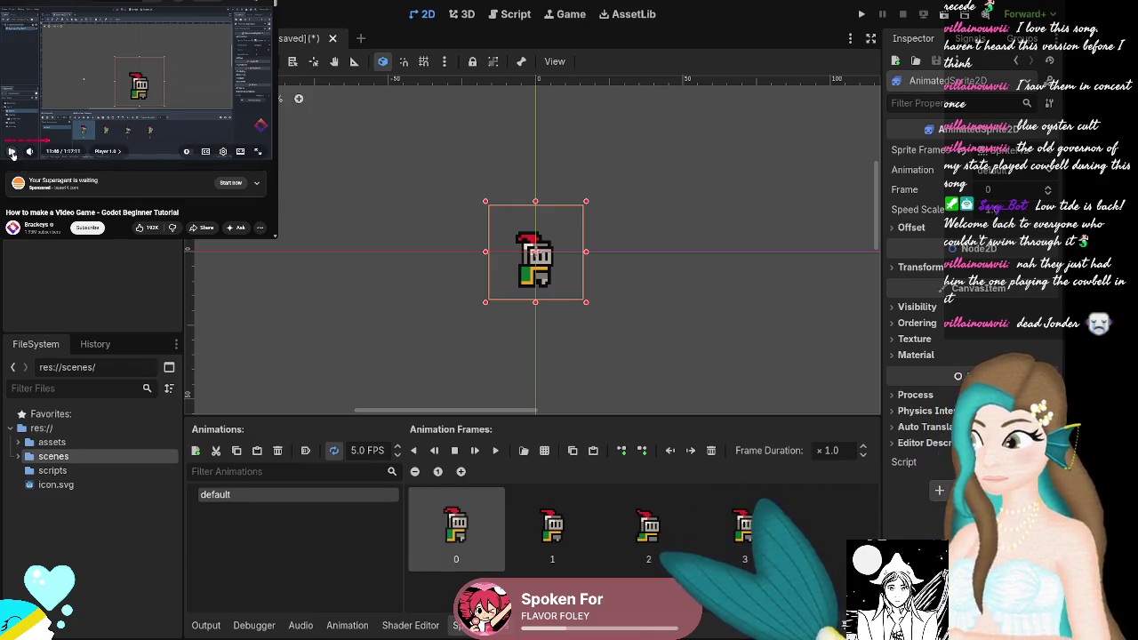
left_click(12, 153)
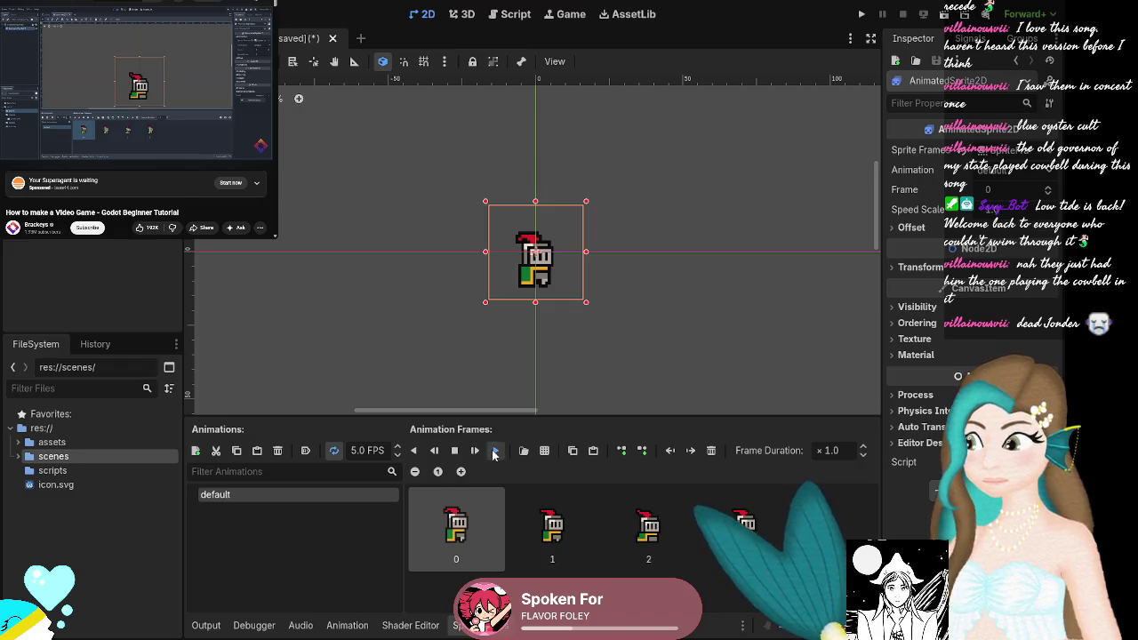
Play the knight's default animation from its first frame, then stop the preview.
left_click(495, 451)
left_click(495, 454)
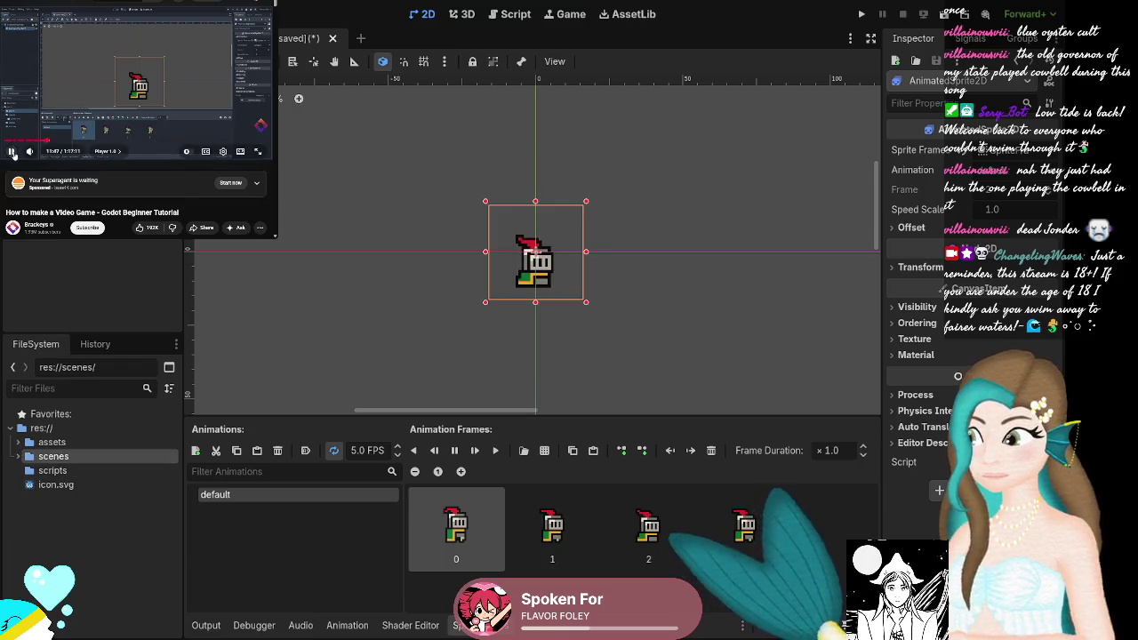
left_click(12, 153)
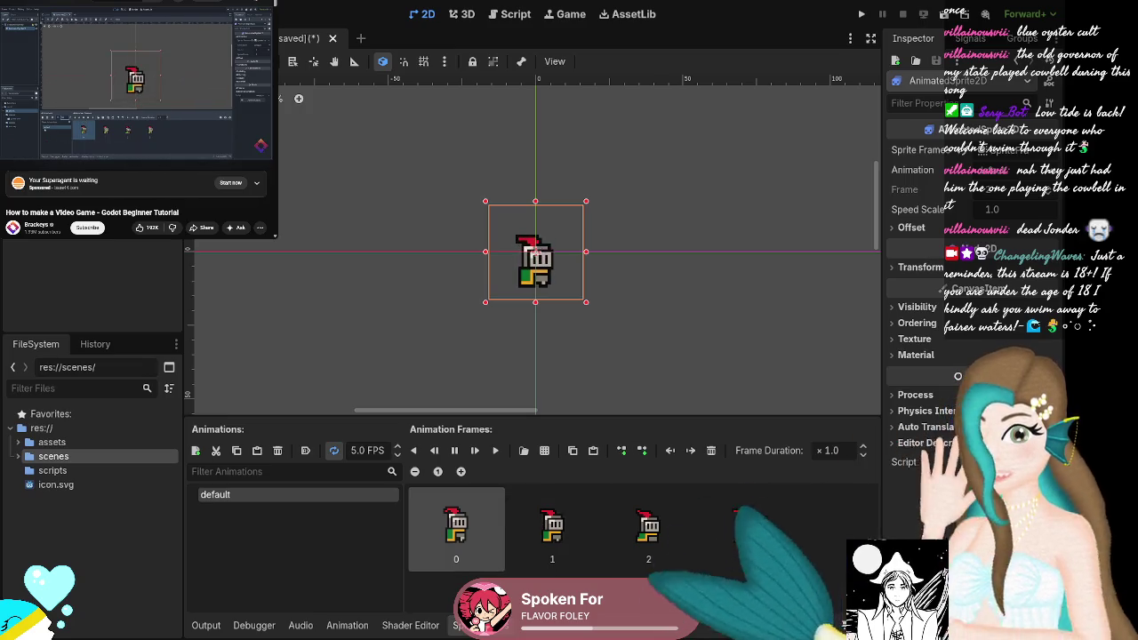
Set the knight animation's speed to 10 FPS.
left_click(361, 451)
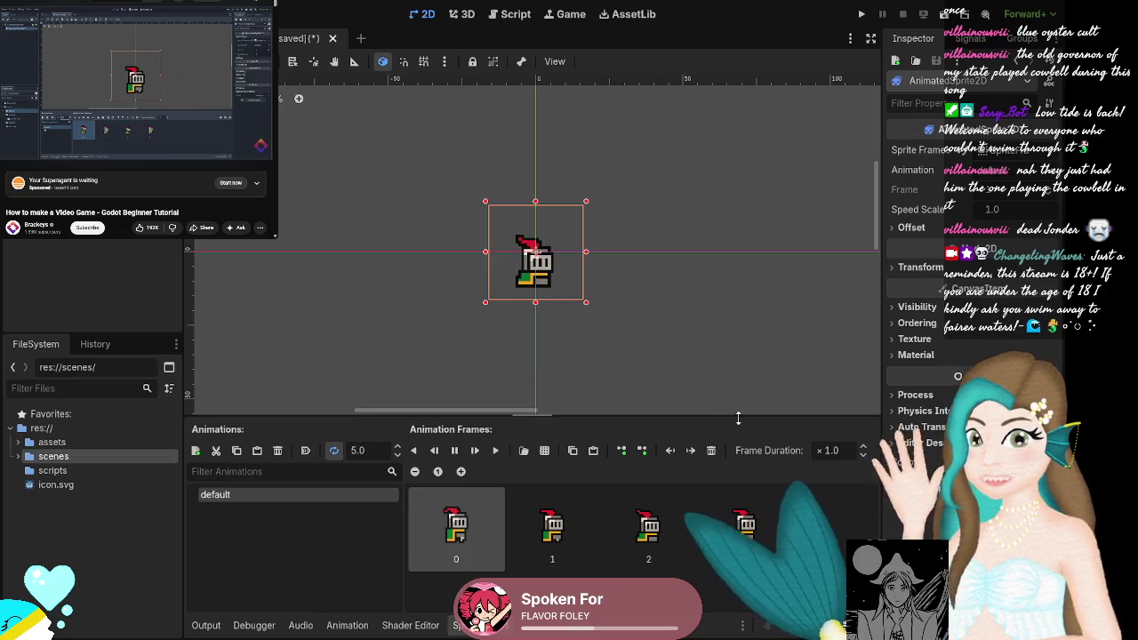
type("10")
key("Return")
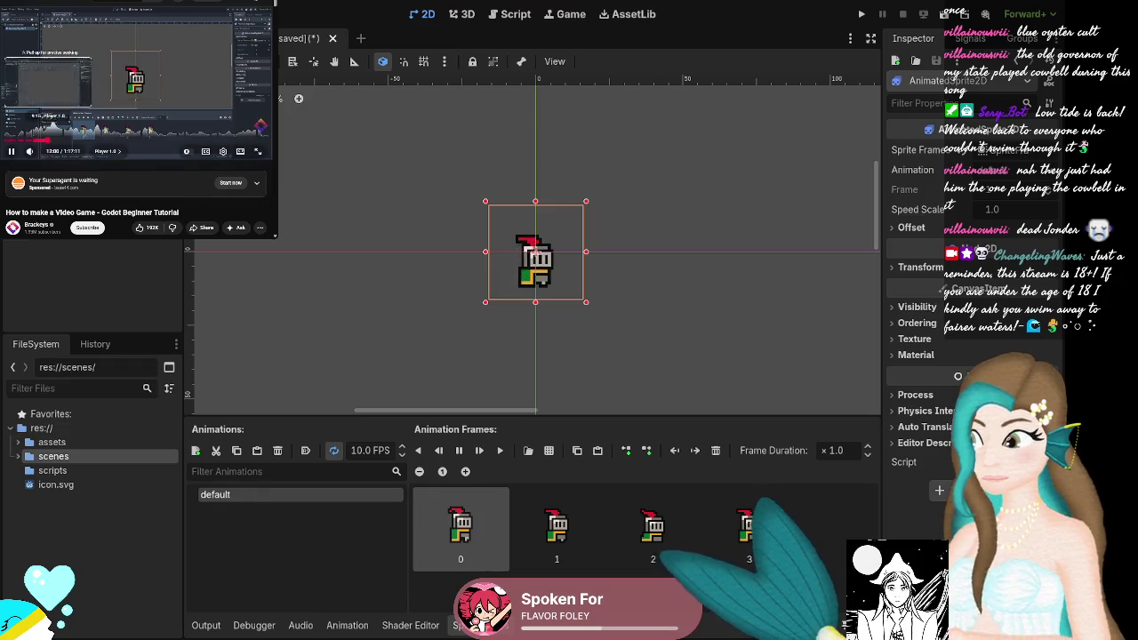
Rename the 'default' animation to 'Idle'.
type("Idle")
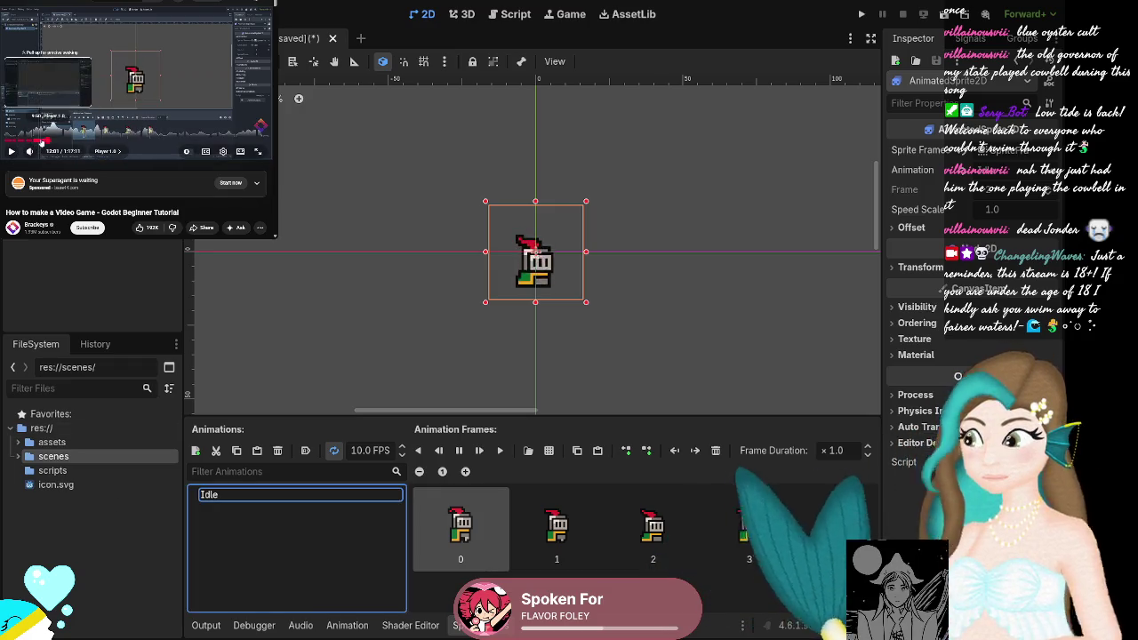
left_click(41, 140)
left_click(13, 150)
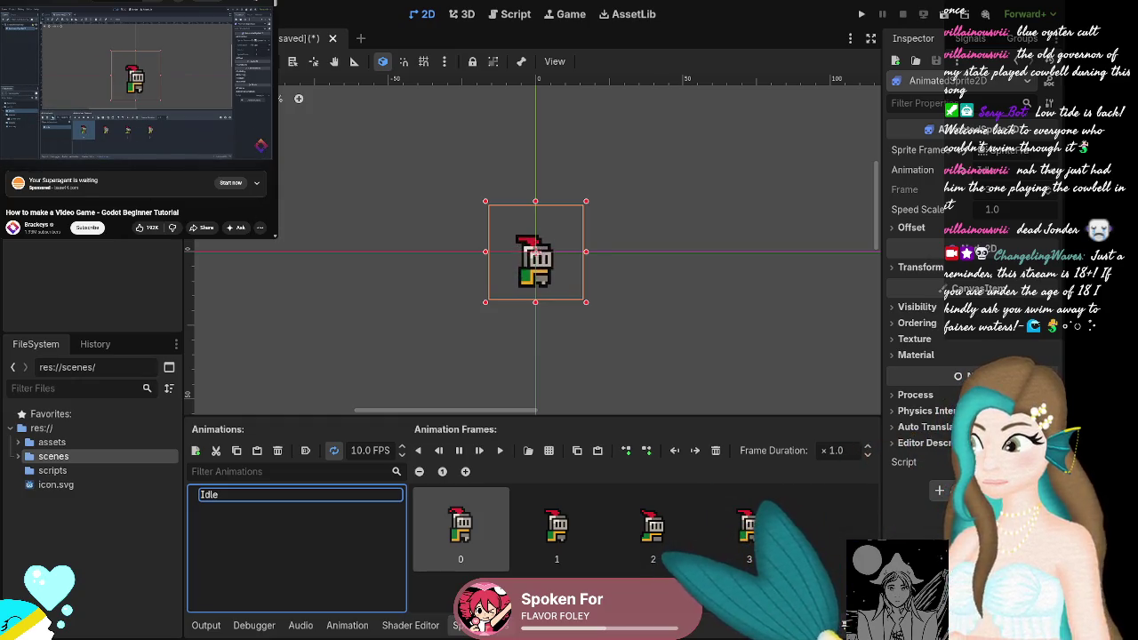
key("Return")
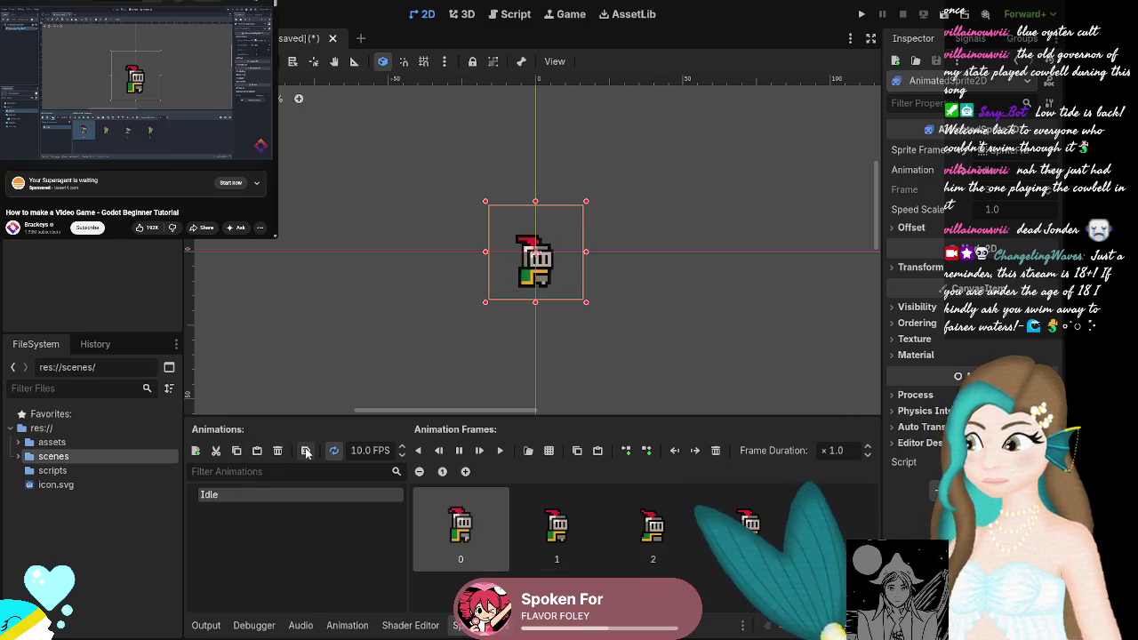
Turn on Autoplay on Load for the Idle animation.
left_click(306, 450)
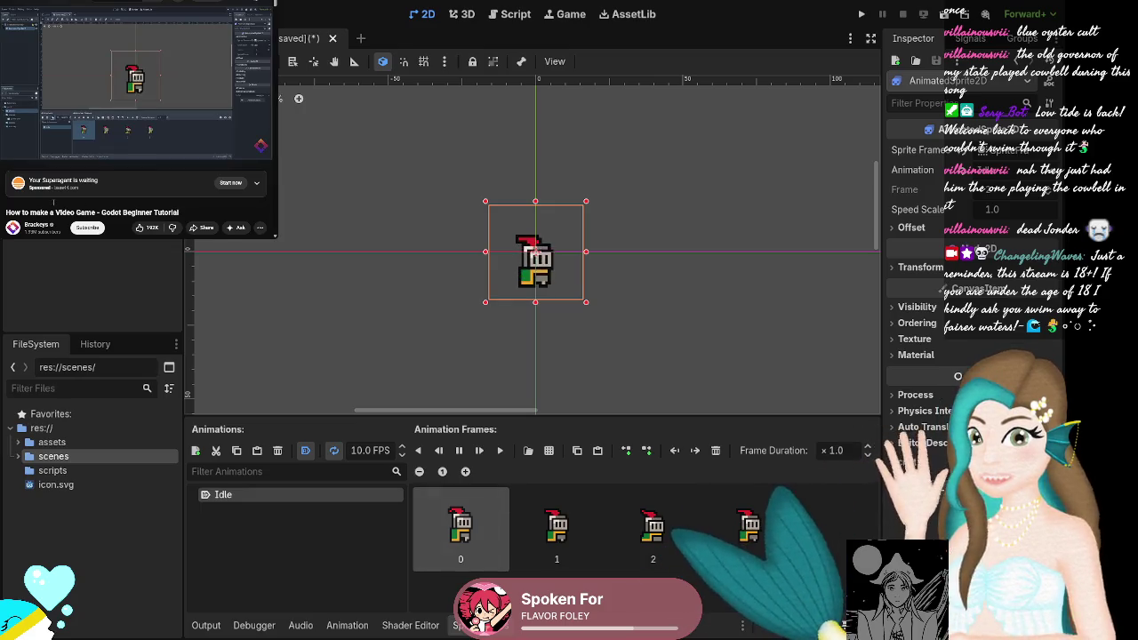
mouse_move(16, 153)
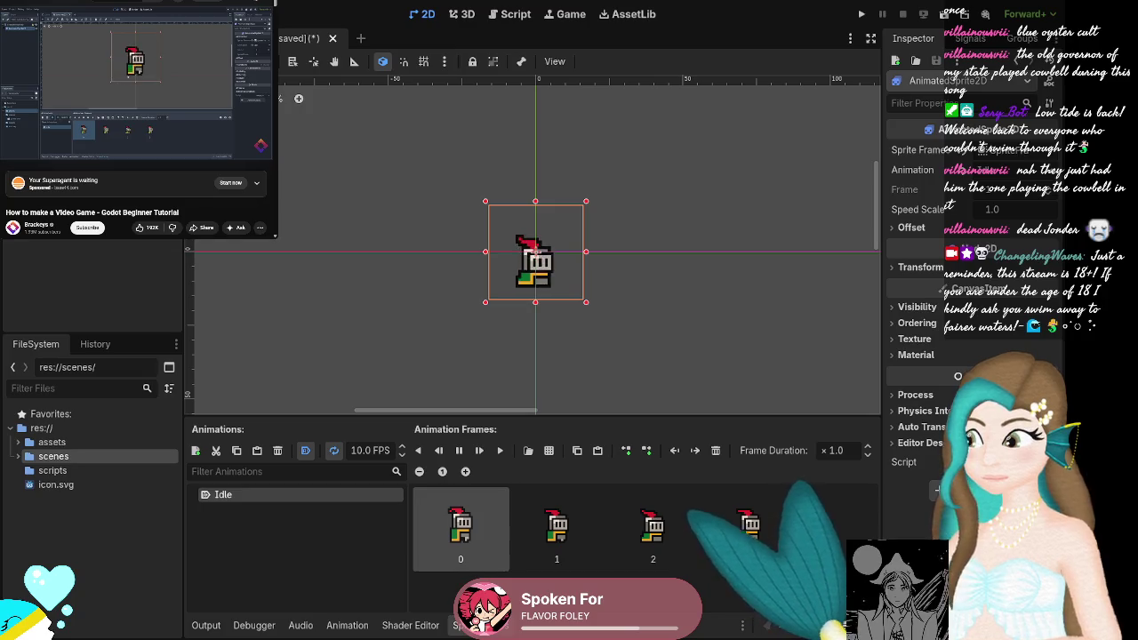
Move the knight AnimatedSprite2D up about 12 px so its feet sit on the origin line.
left_click_drag(536, 253, 540, 240)
left_click_drag(538, 242, 537, 242)
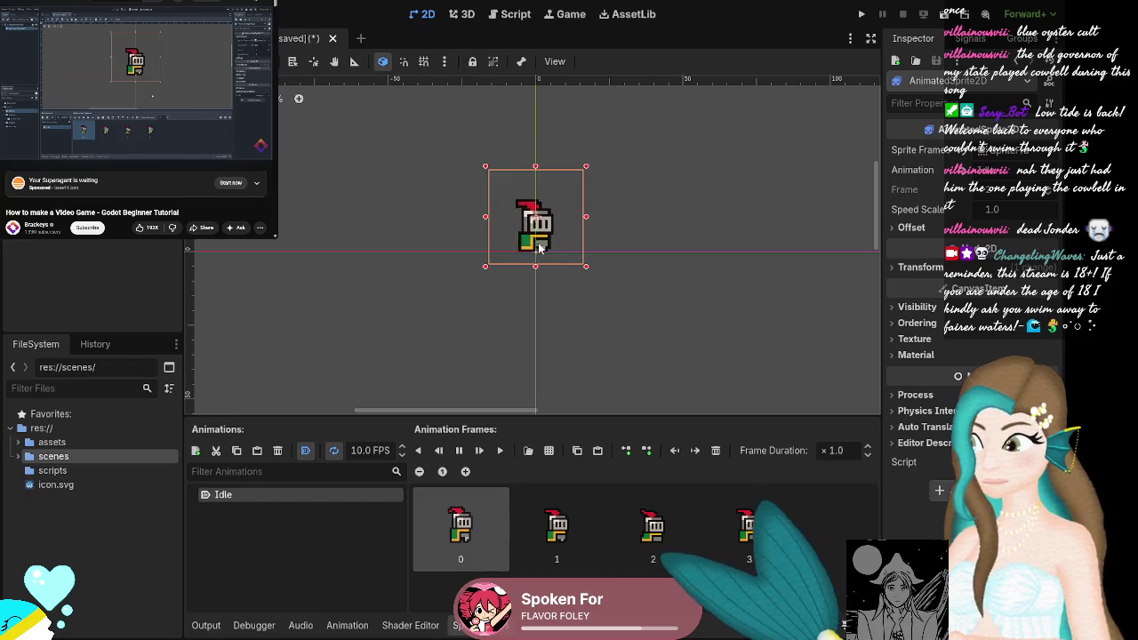
left_click(35, 106)
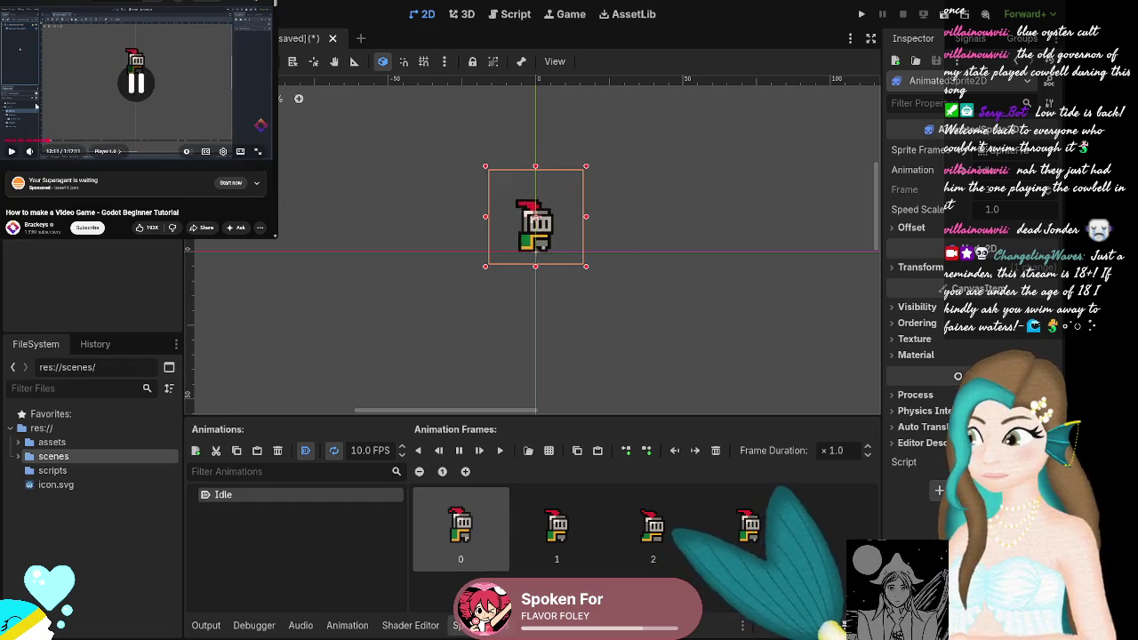
left_click(81, 102)
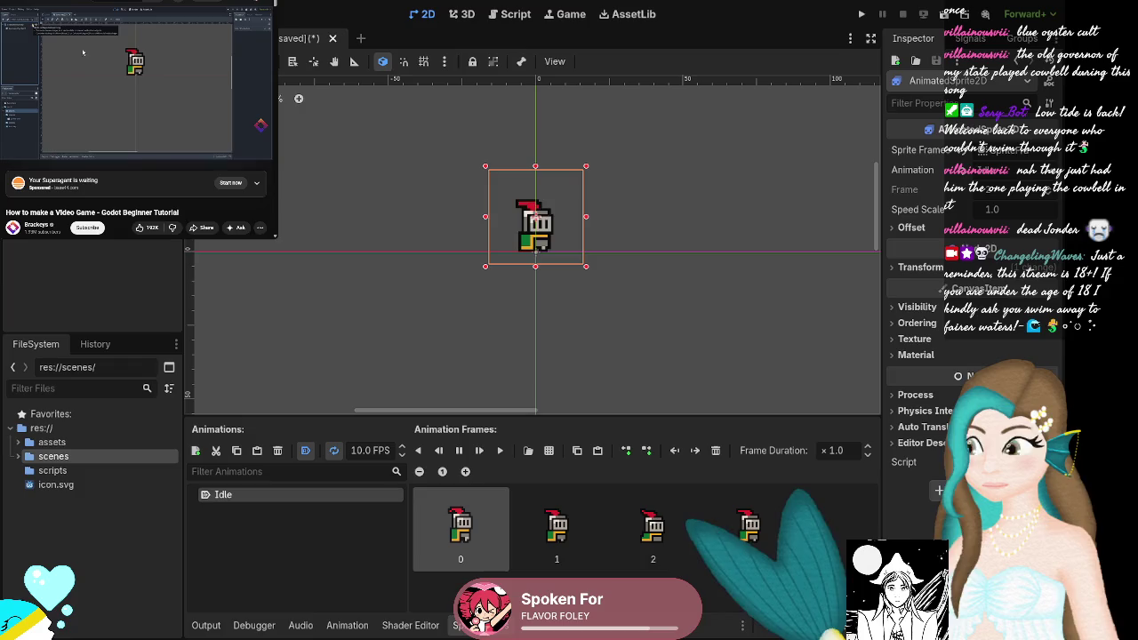
mouse_move(129, 101)
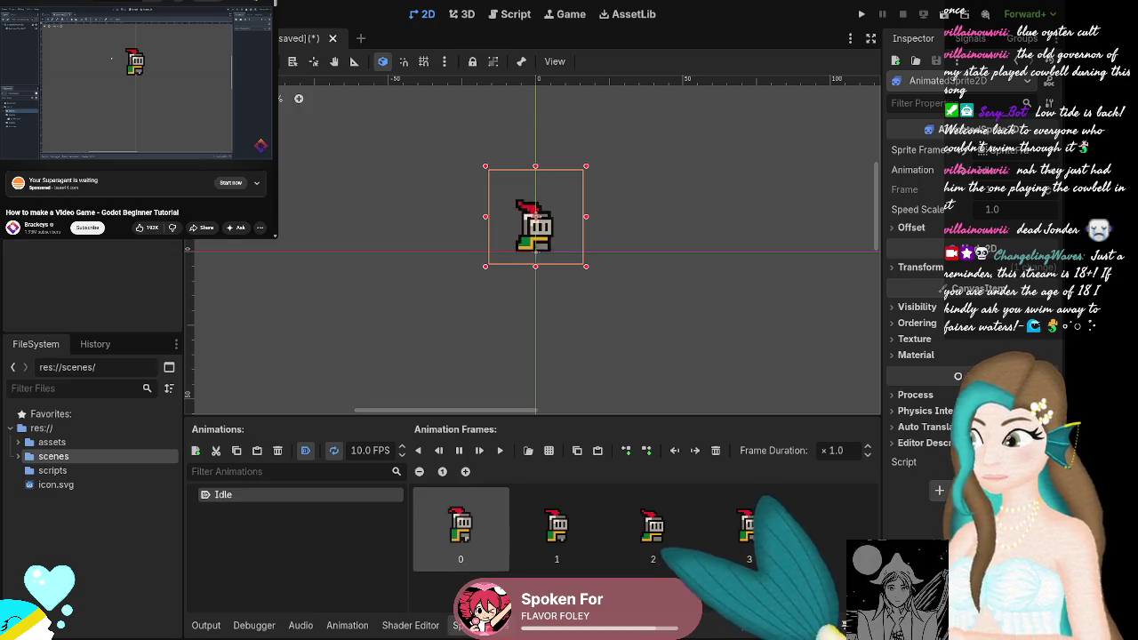
left_click_drag(533, 224, 533, 222)
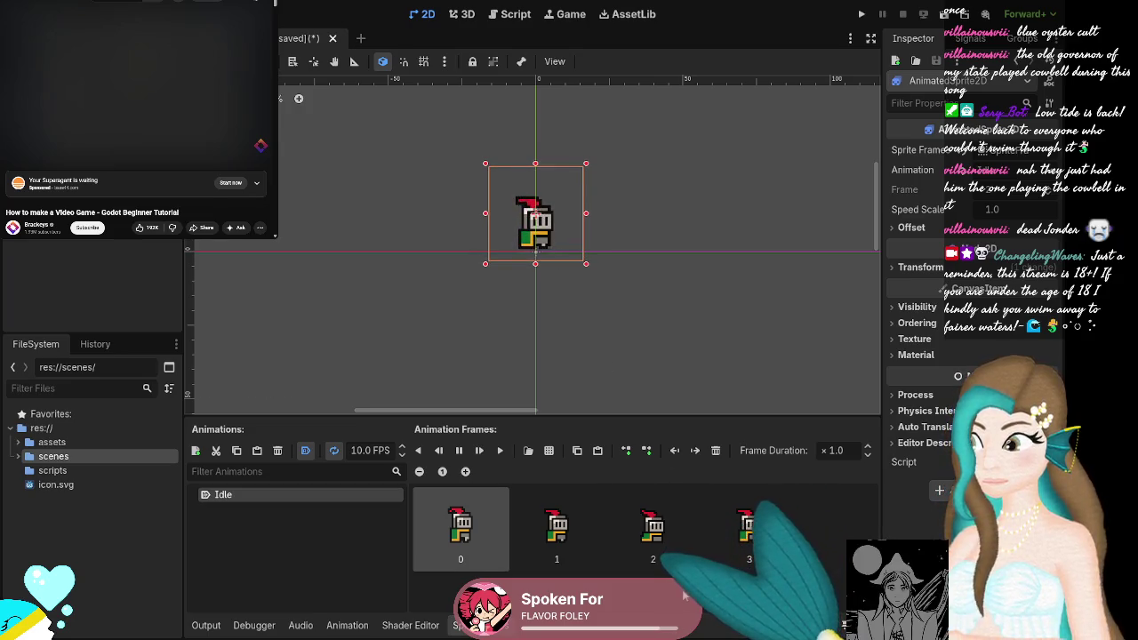
mouse_move(162, 86)
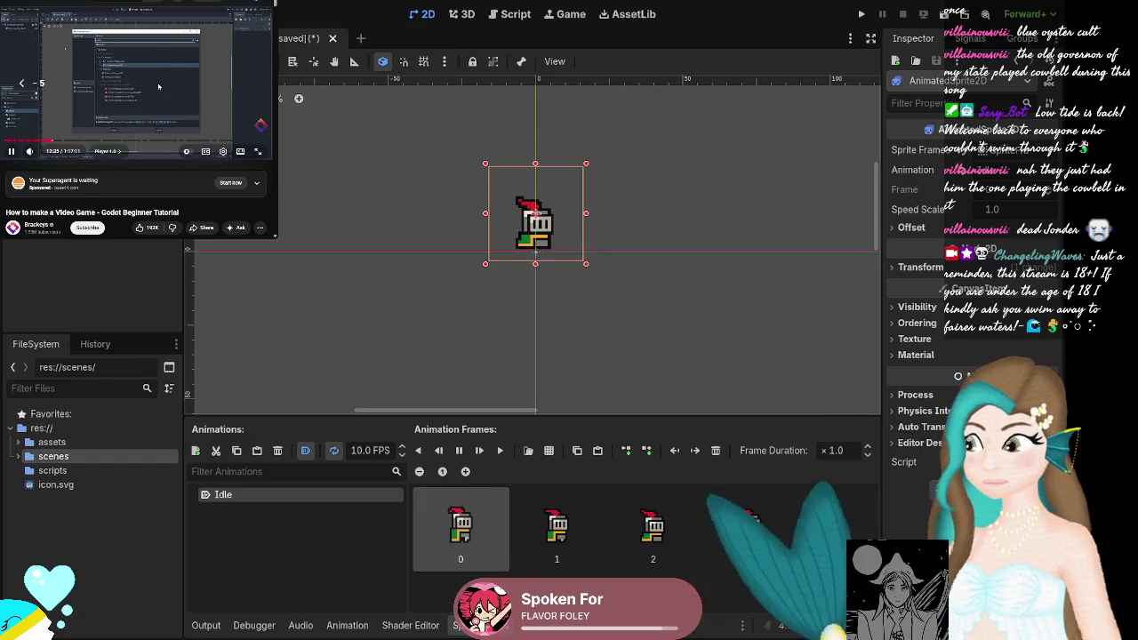
key("j")
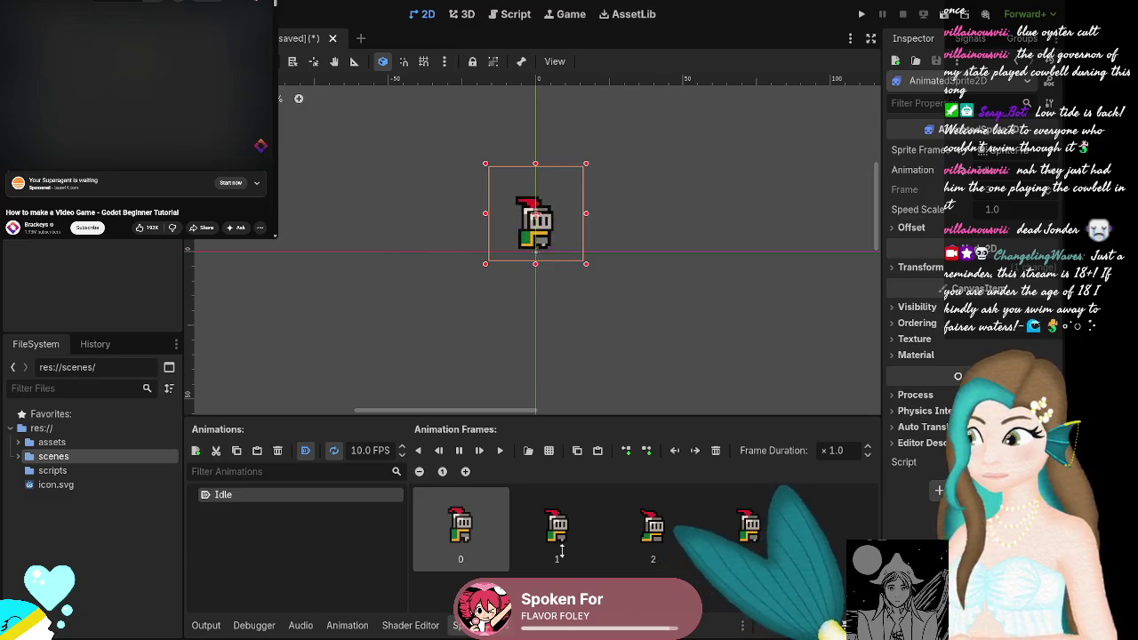
Select the CollisionShape2D node, undoing an accidental move of the knight sprite.
left_click(80, 98)
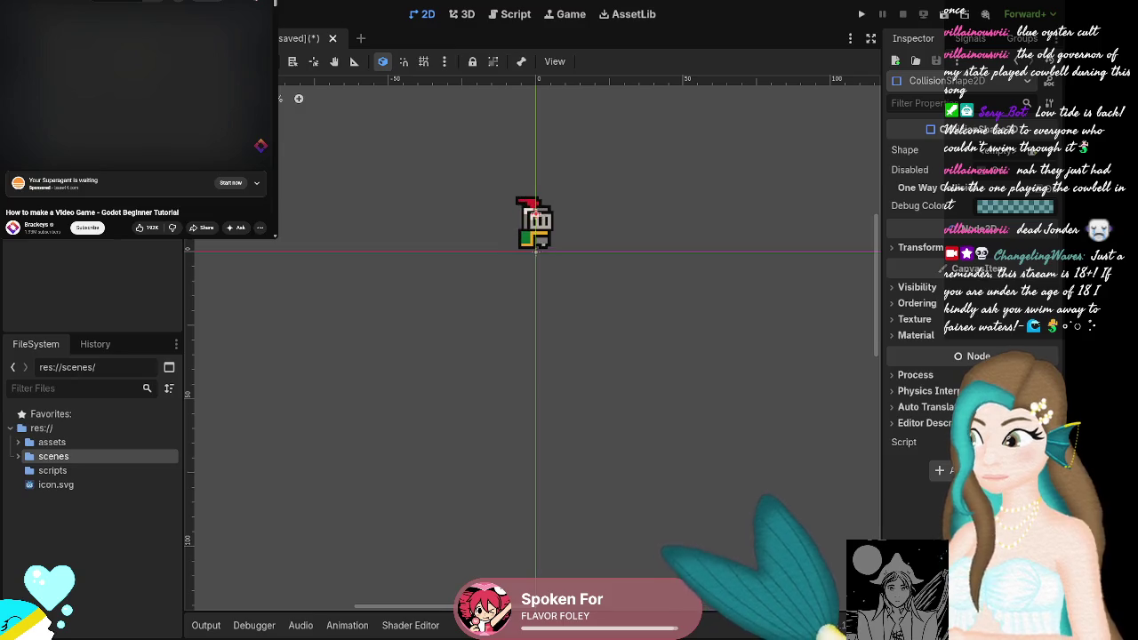
left_click(76, 88)
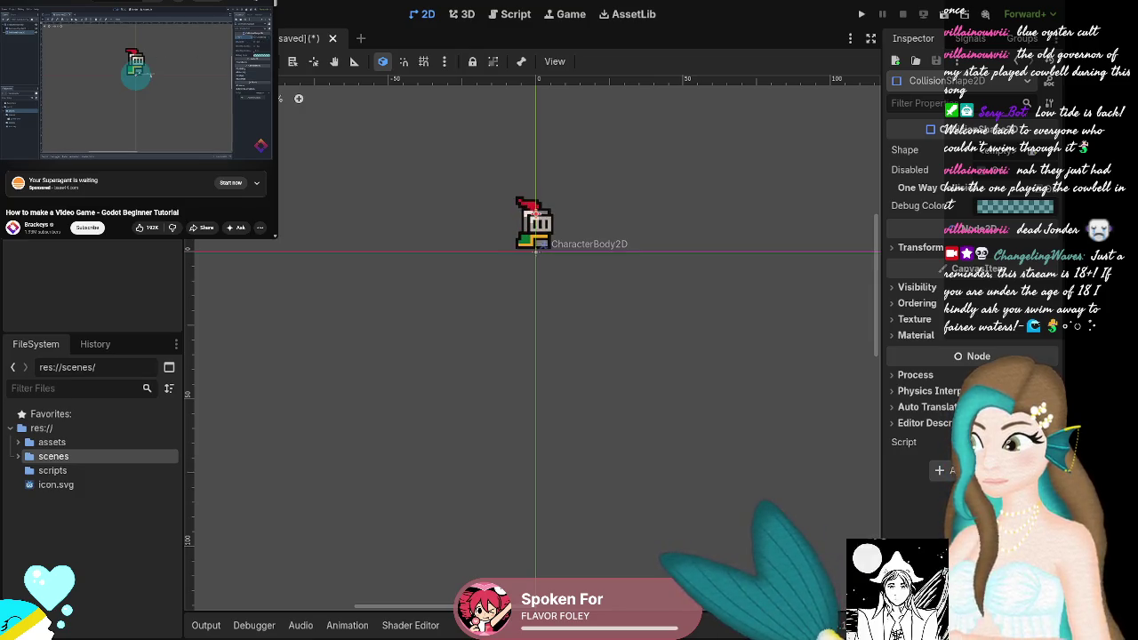
left_click_drag(539, 260, 576, 242)
key("ctrl+z")
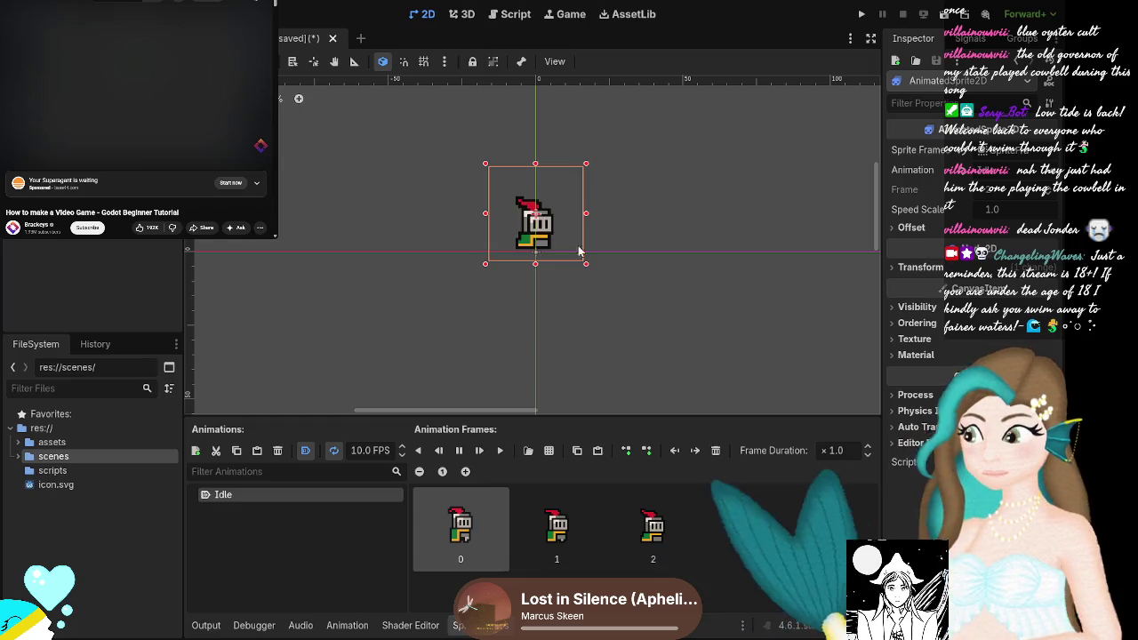
left_click(80, 116)
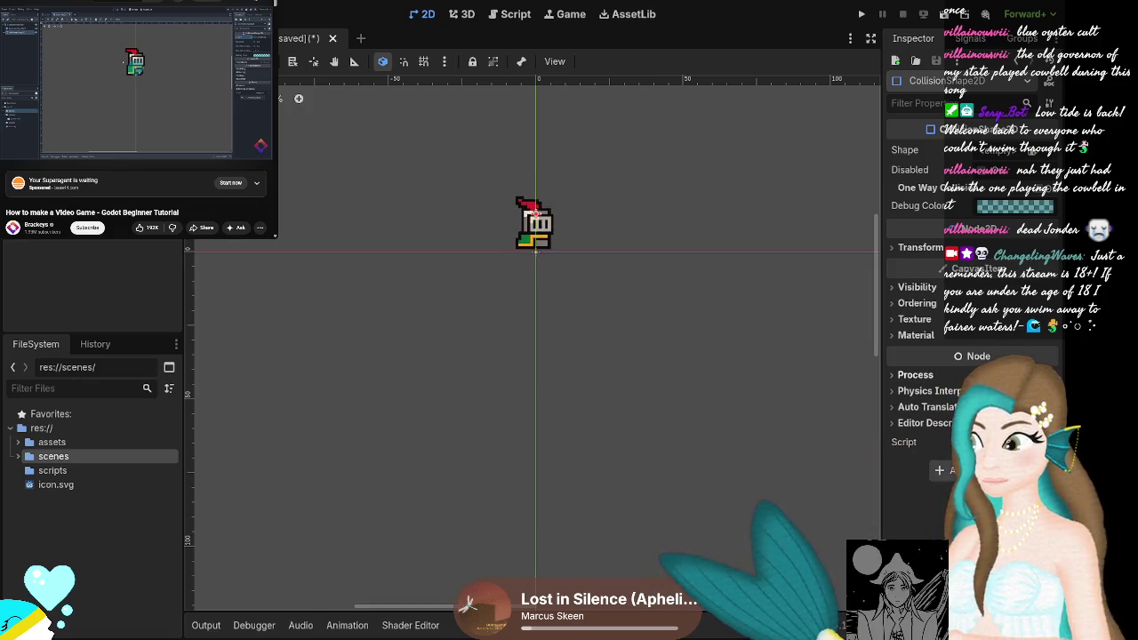
left_click(192, 105)
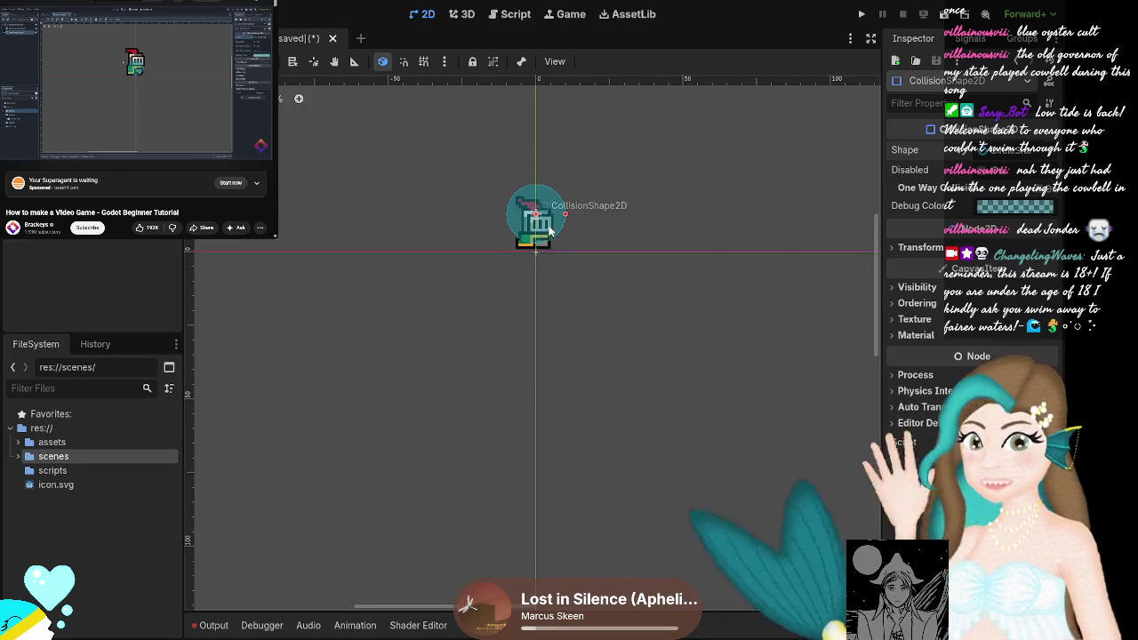
Drag the collision circle down from the knight's head onto its body.
left_click(56, 85)
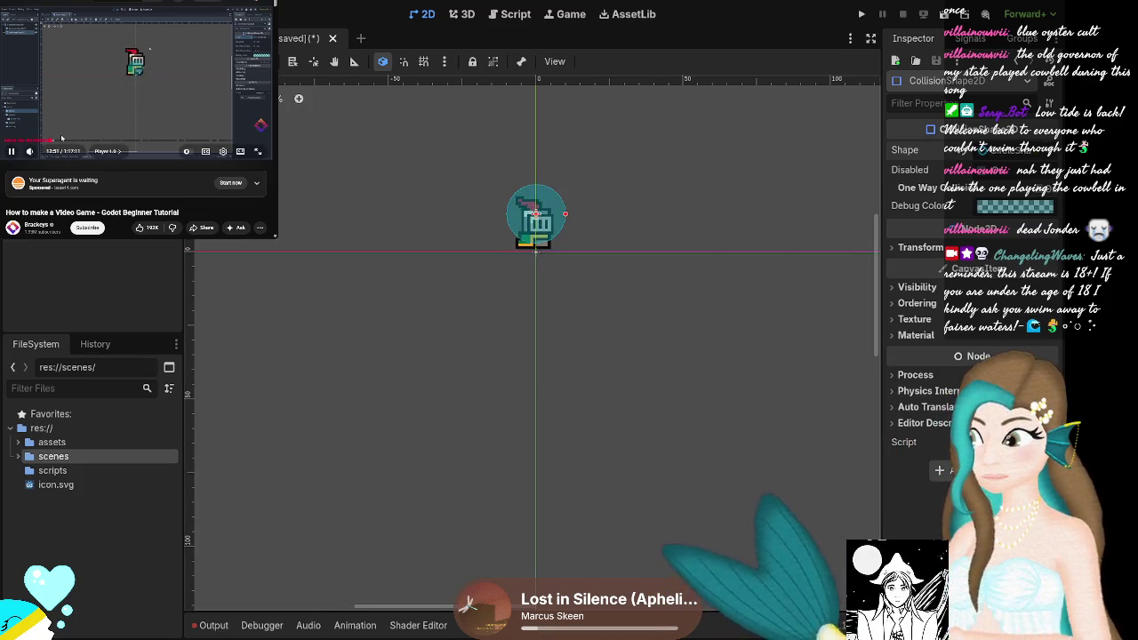
left_click(89, 89)
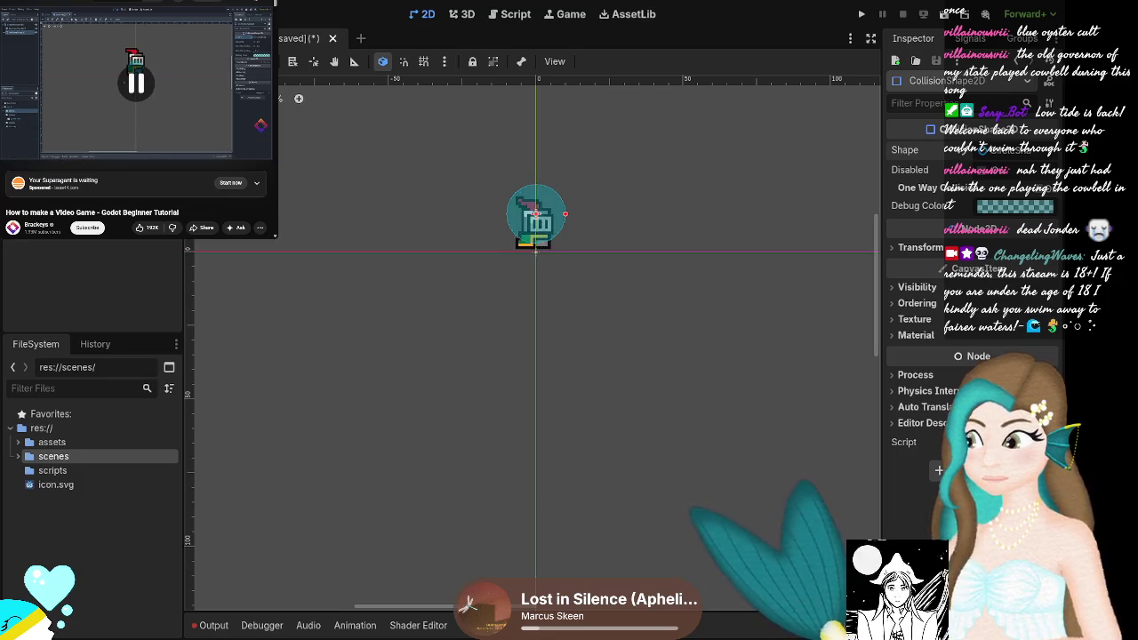
left_click_drag(535, 214, 536, 222)
left_click(228, 92)
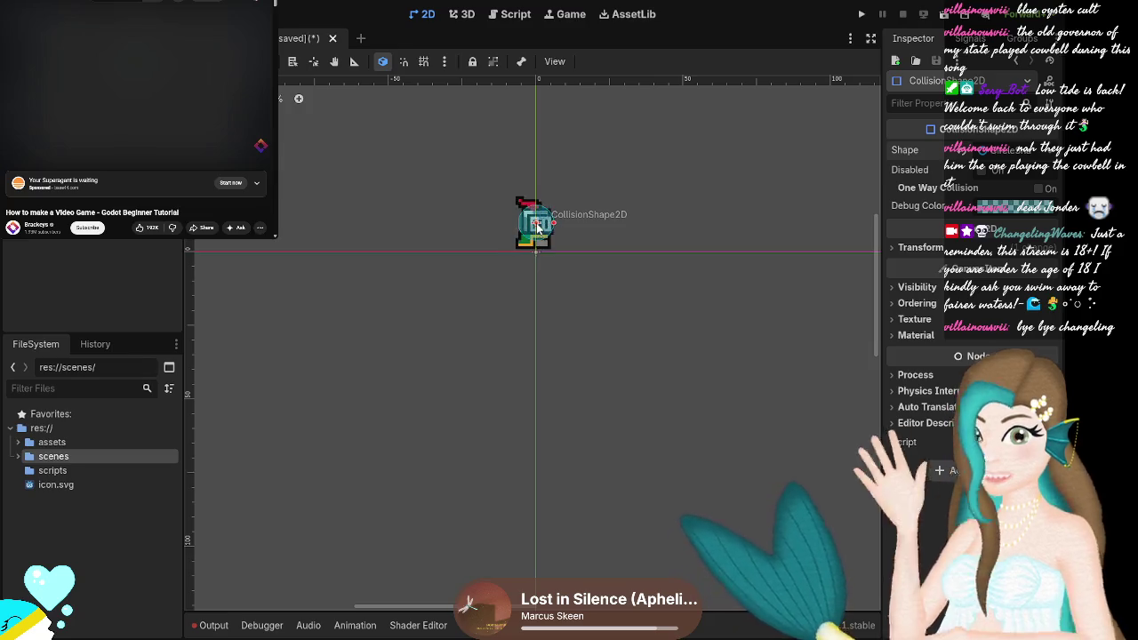
Lower the collision circle about 3 px to the bottom of the knight sprite.
left_click_drag(537, 229, 535, 234)
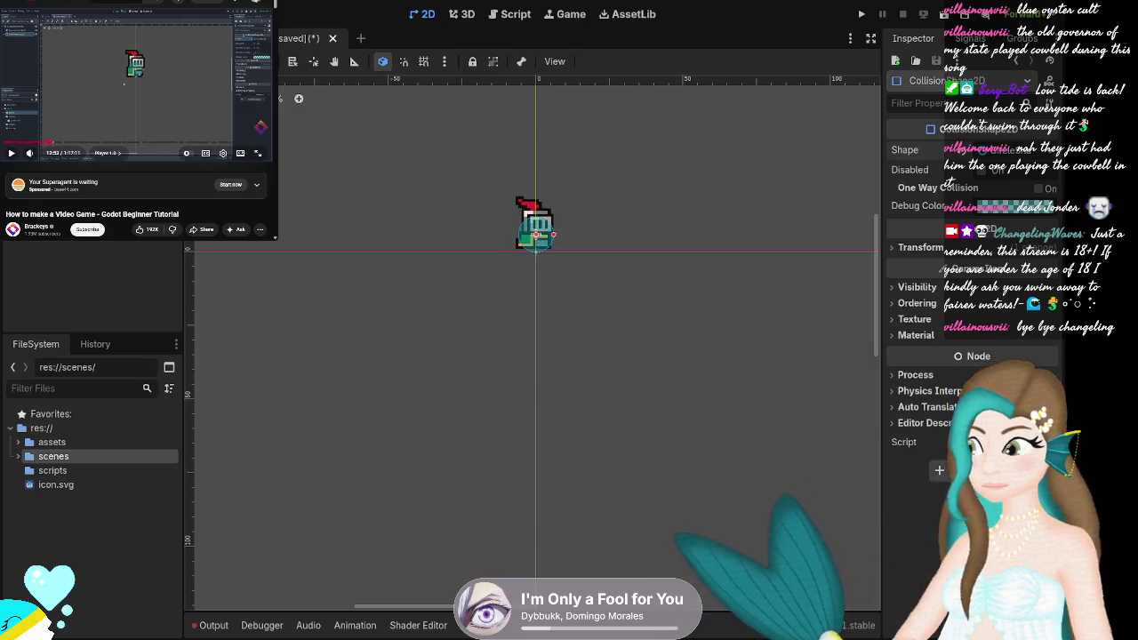
left_click(217, 84)
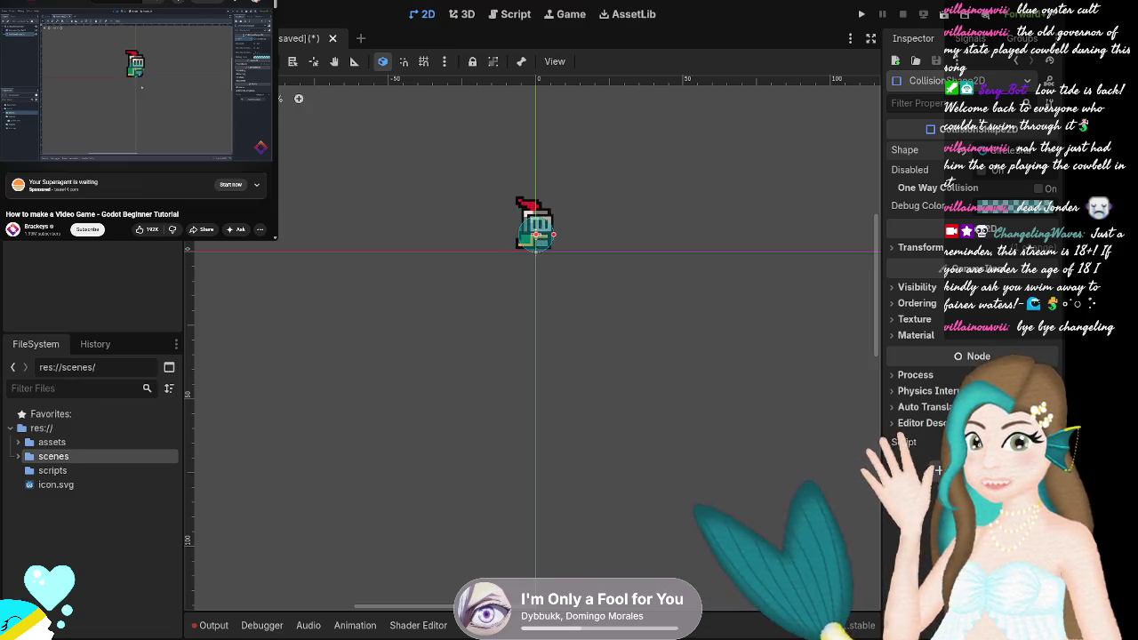
left_click(827, 317)
left_click(549, 236)
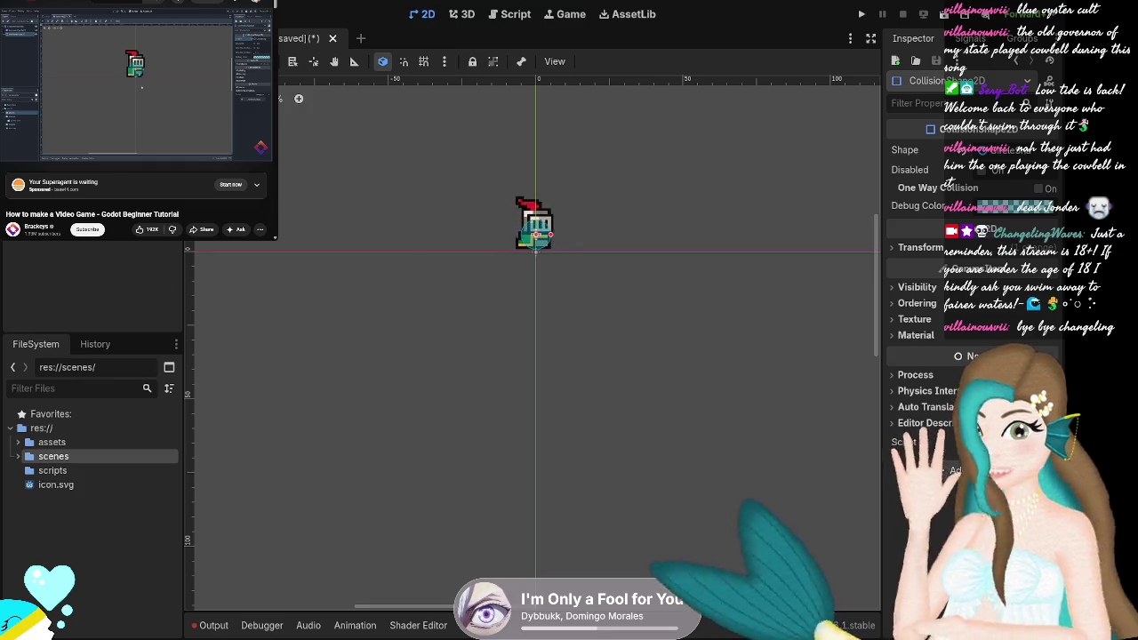
key("space")
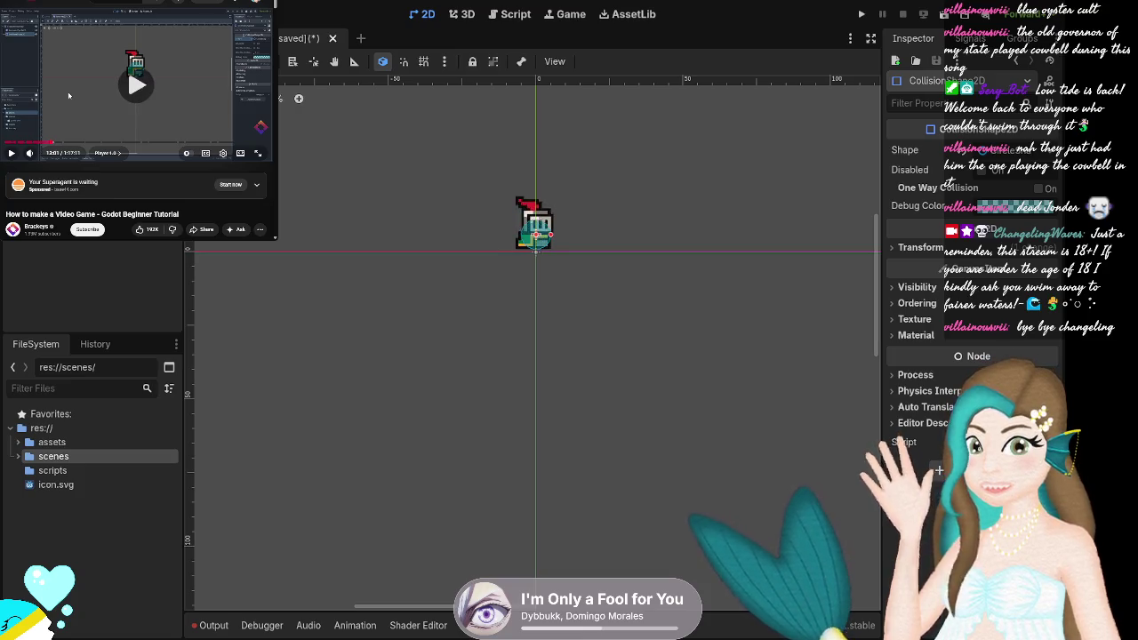
Centre and zoom the view on the knight, then select the CharacterBody2D root node.
mouse_move(561, 205)
left_mouse_down()
mouse_move(554, 283)
mouse_move(508, 308)
mouse_move(531, 294)
left_mouse_up()
scroll(530, 294, "up", 2)
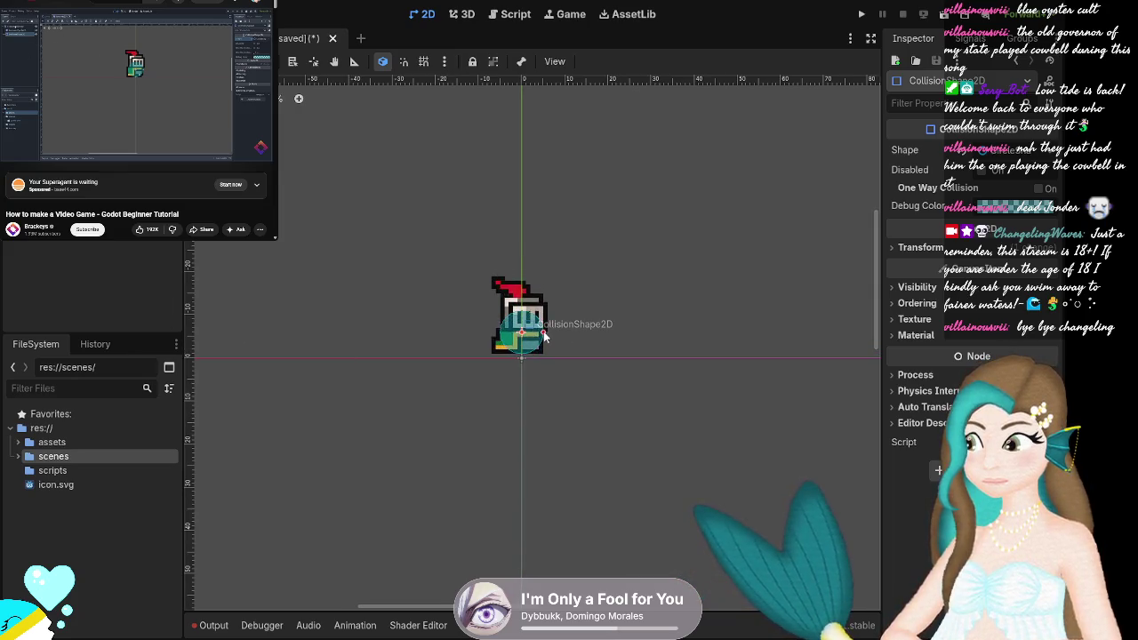
left_click(136, 84)
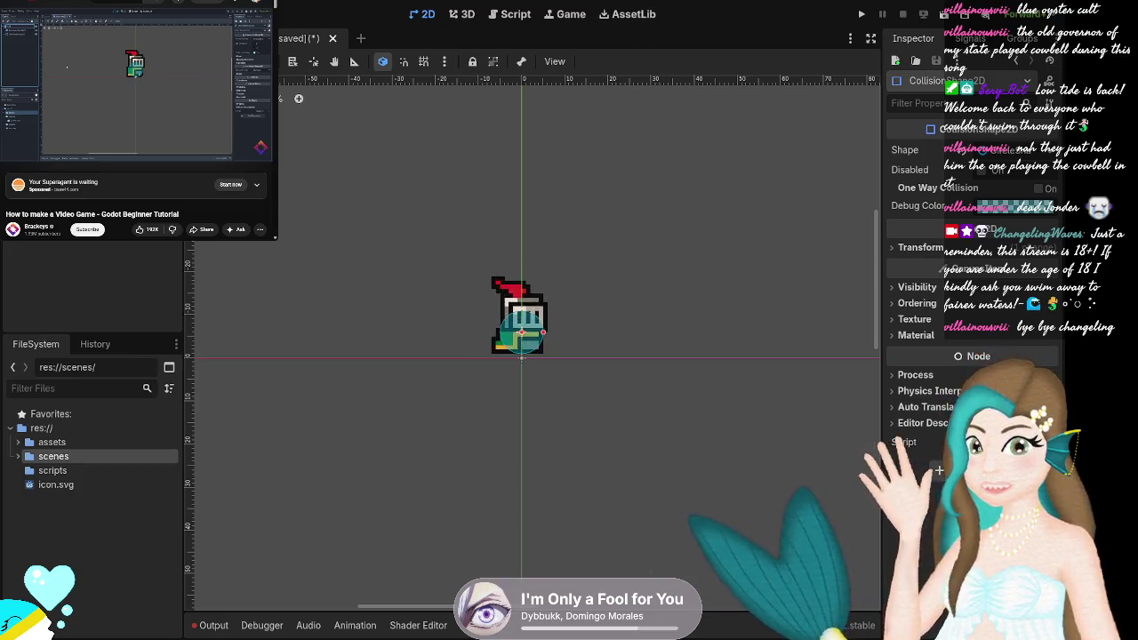
left_click(62, 80)
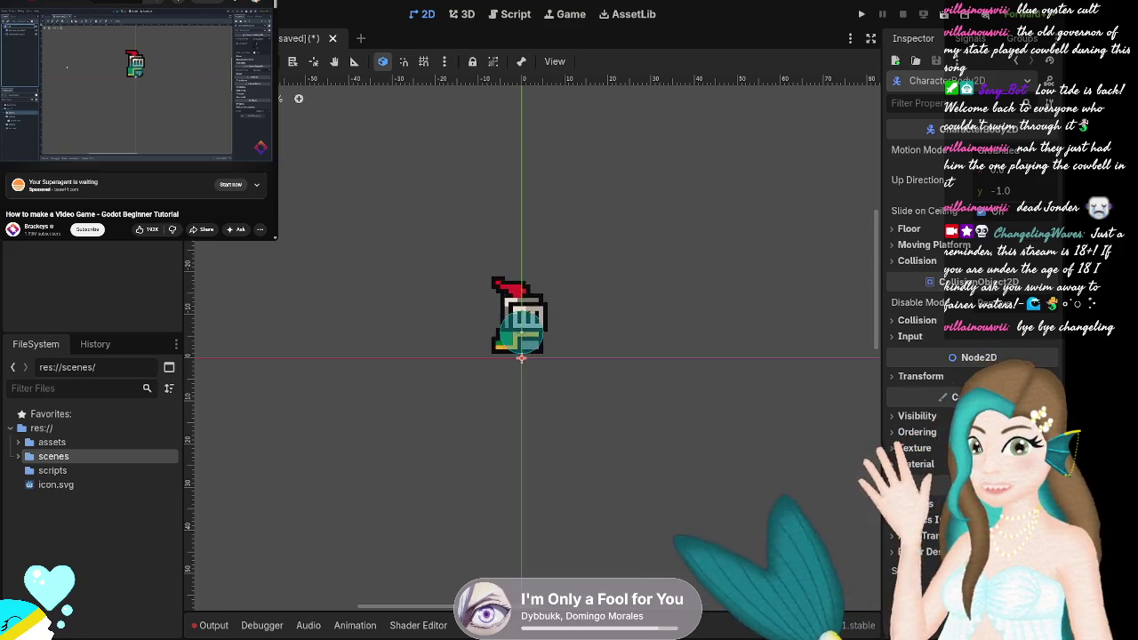
Rename the CharacterBody2D root node to 'Player'.
key("Return")
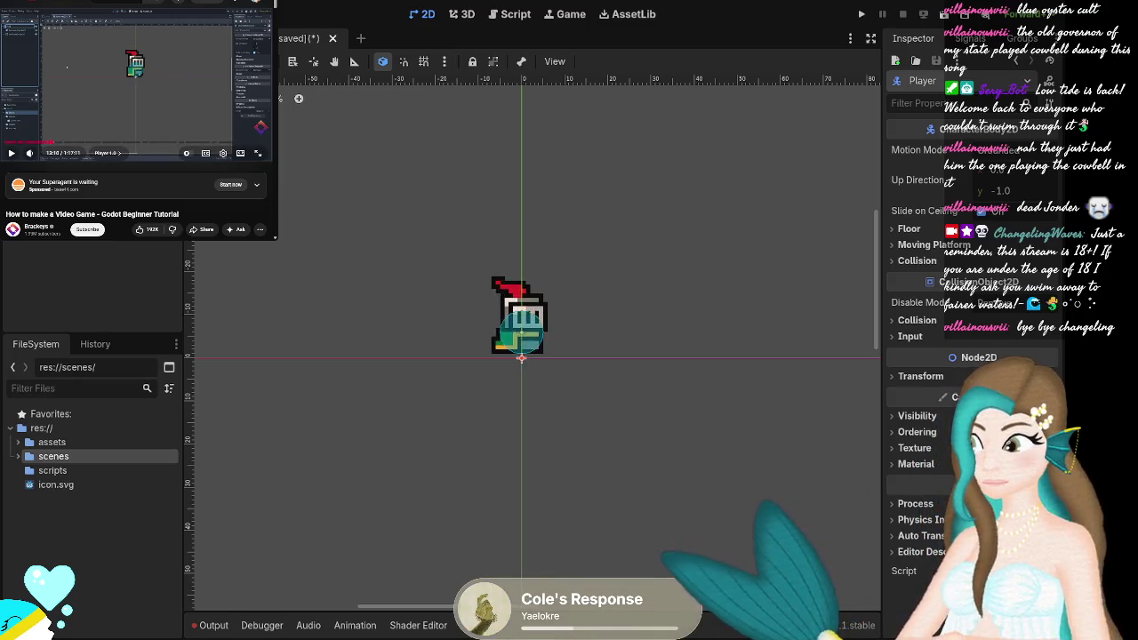
key("space")
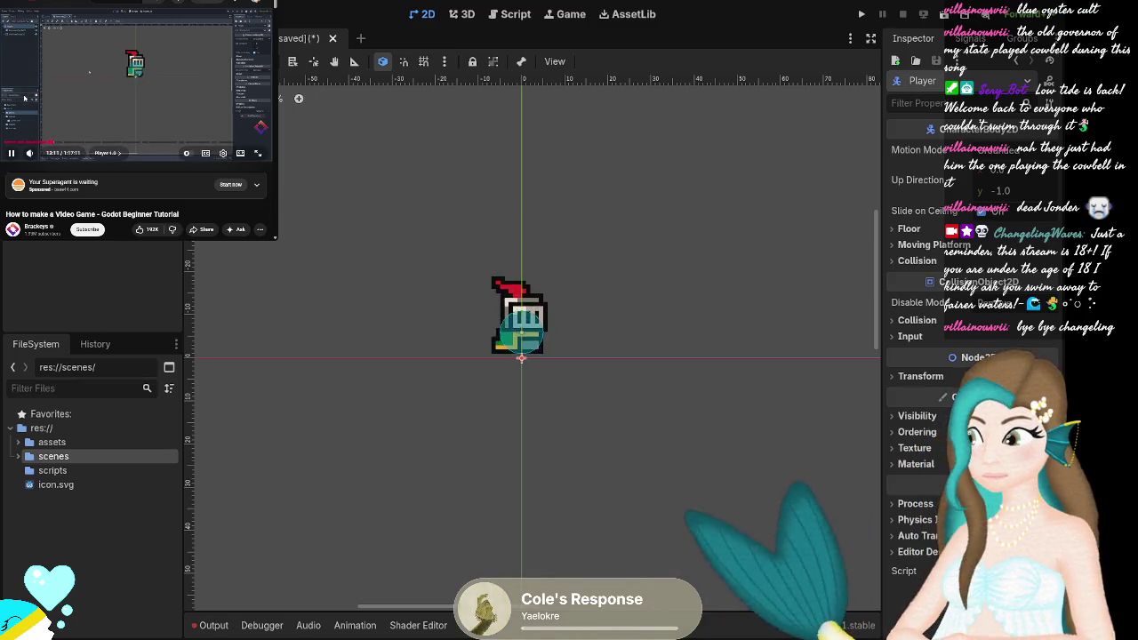
left_click(13, 153)
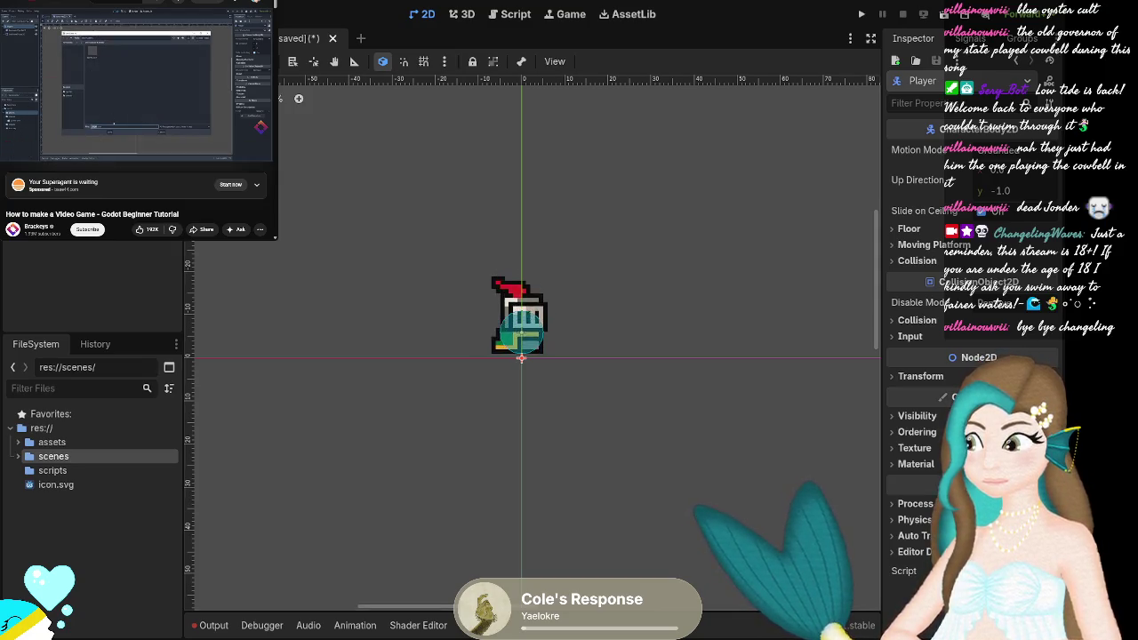
left_click(584, 414)
left_click(36, 89)
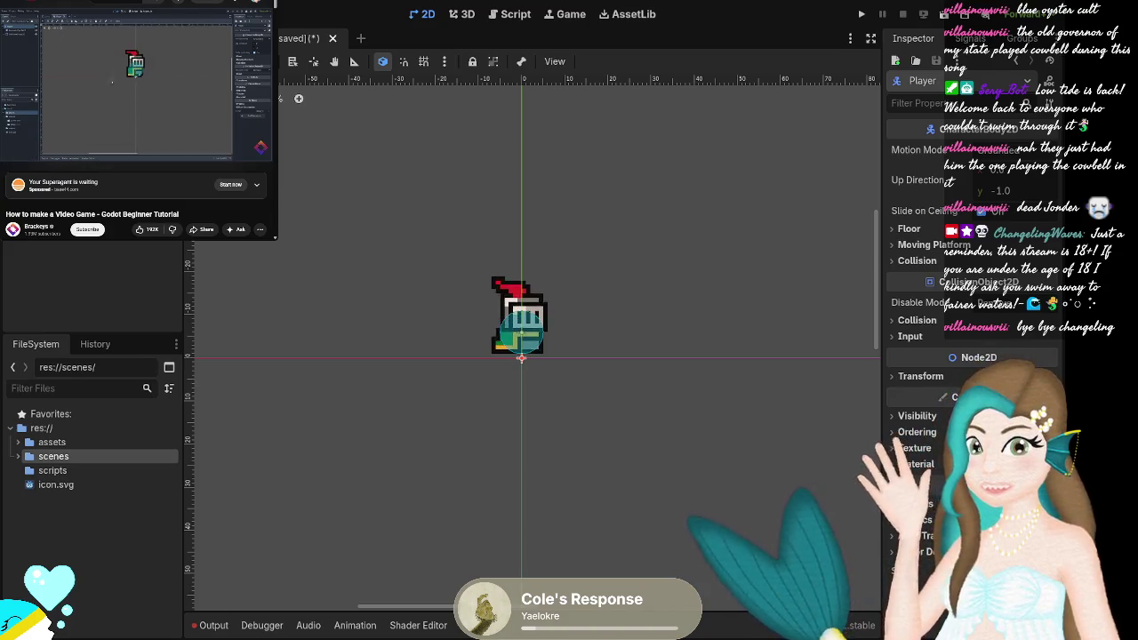
mouse_move(103, 166)
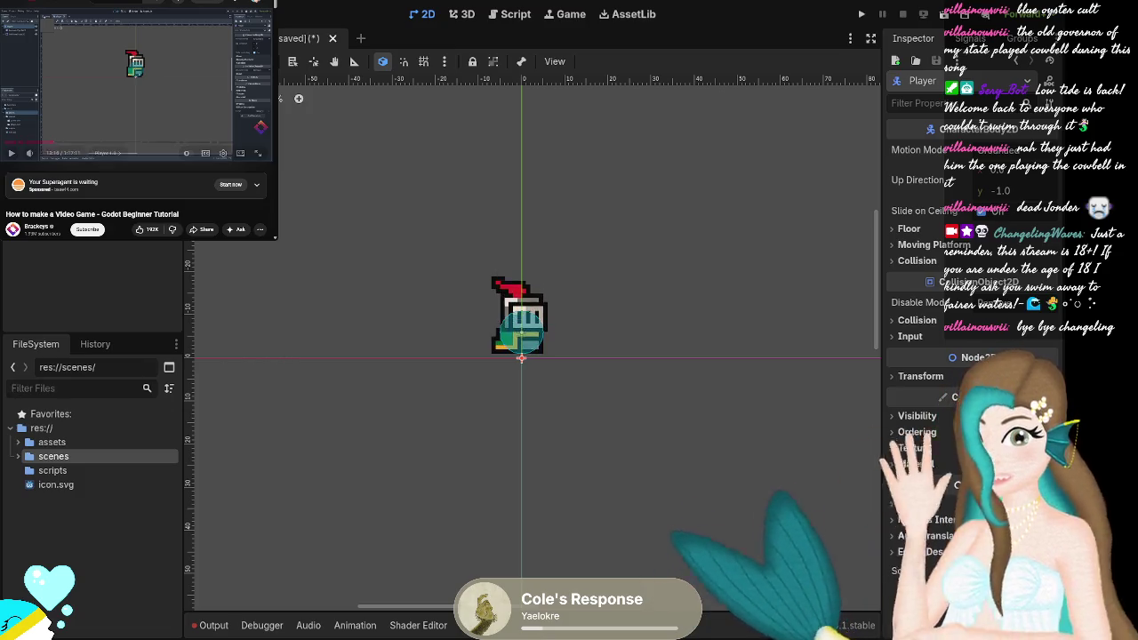
Save the player scene with Ctrl+S.
left_click(26, 101)
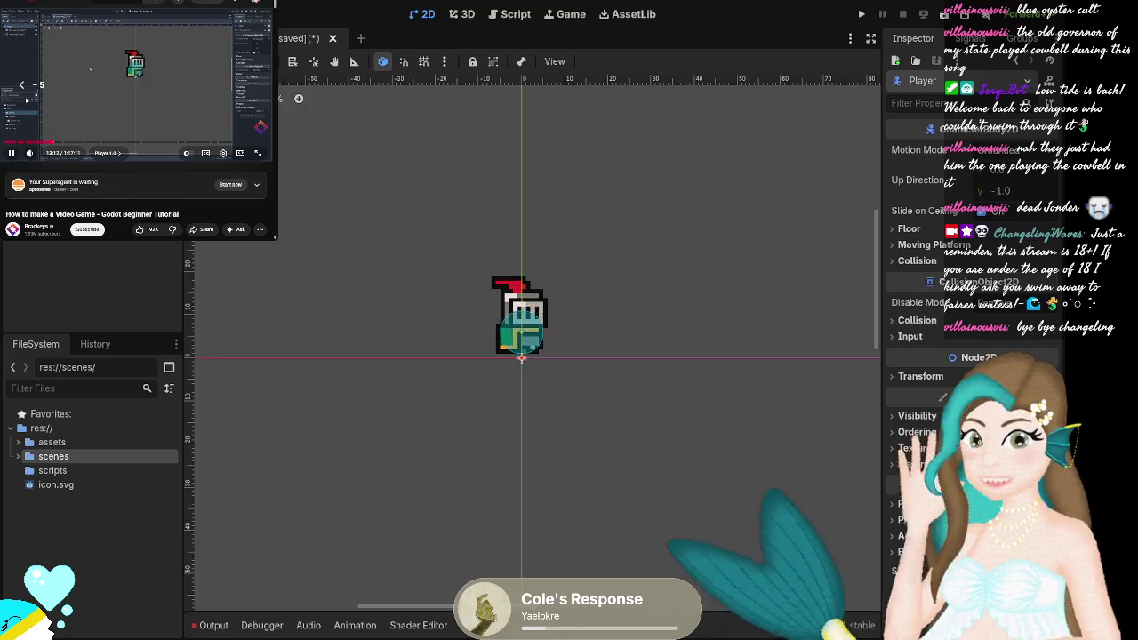
key("Left")
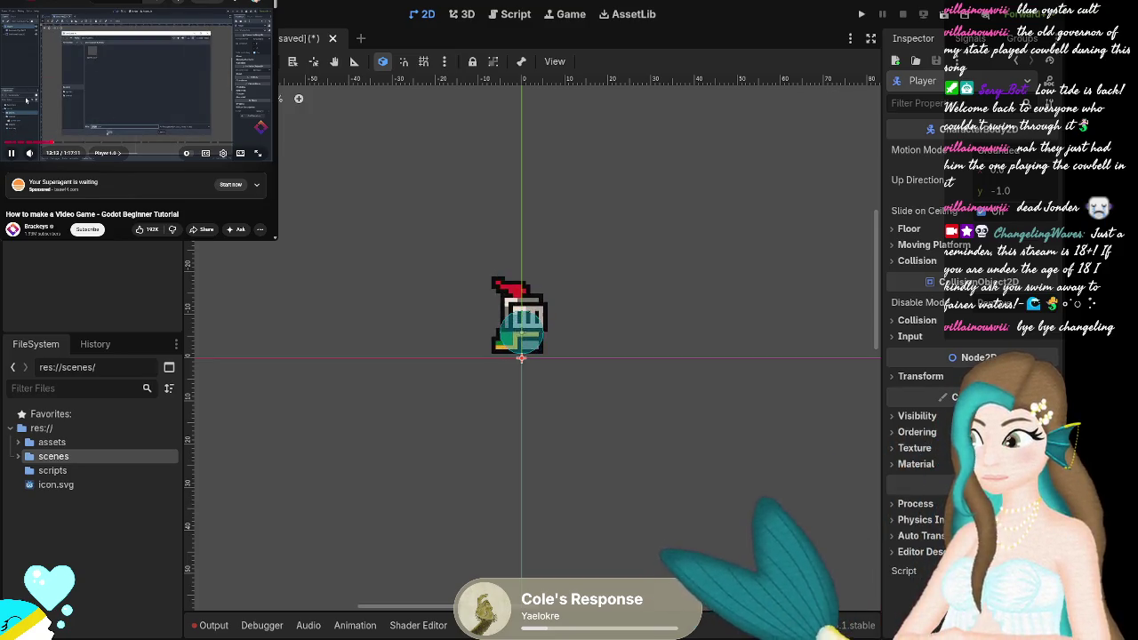
left_click(27, 101)
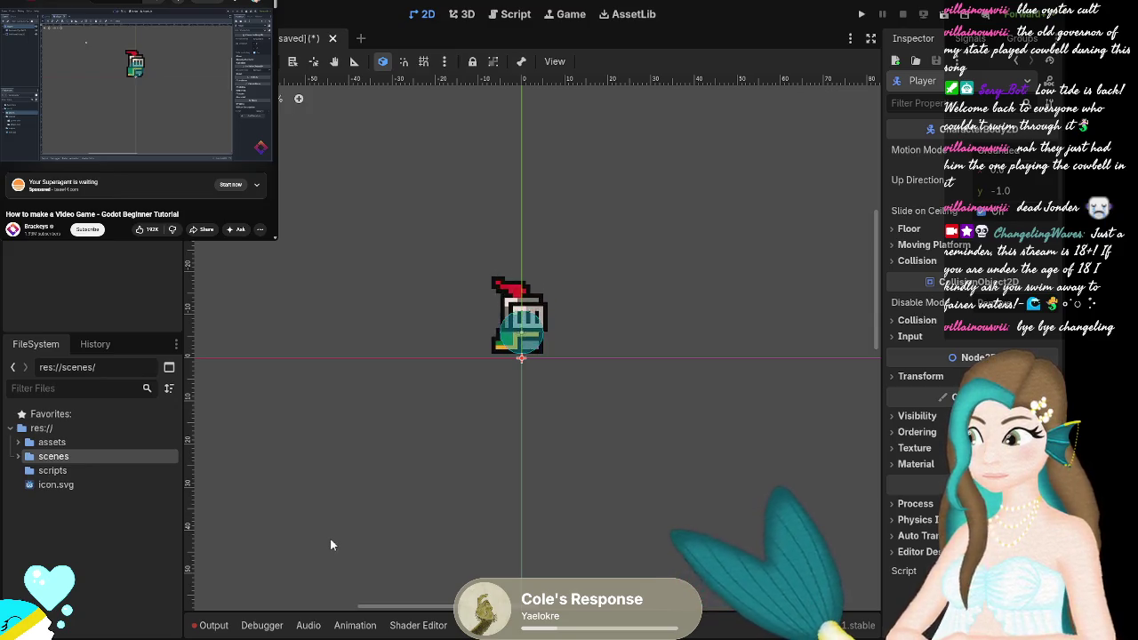
key("ctrl+s")
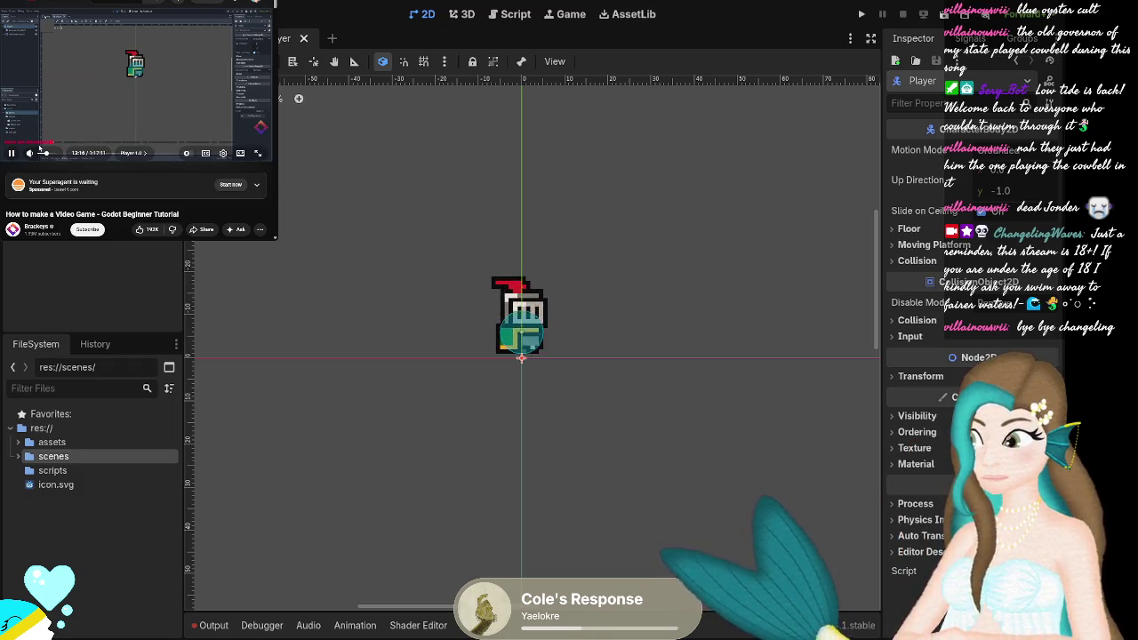
left_click(346, 166)
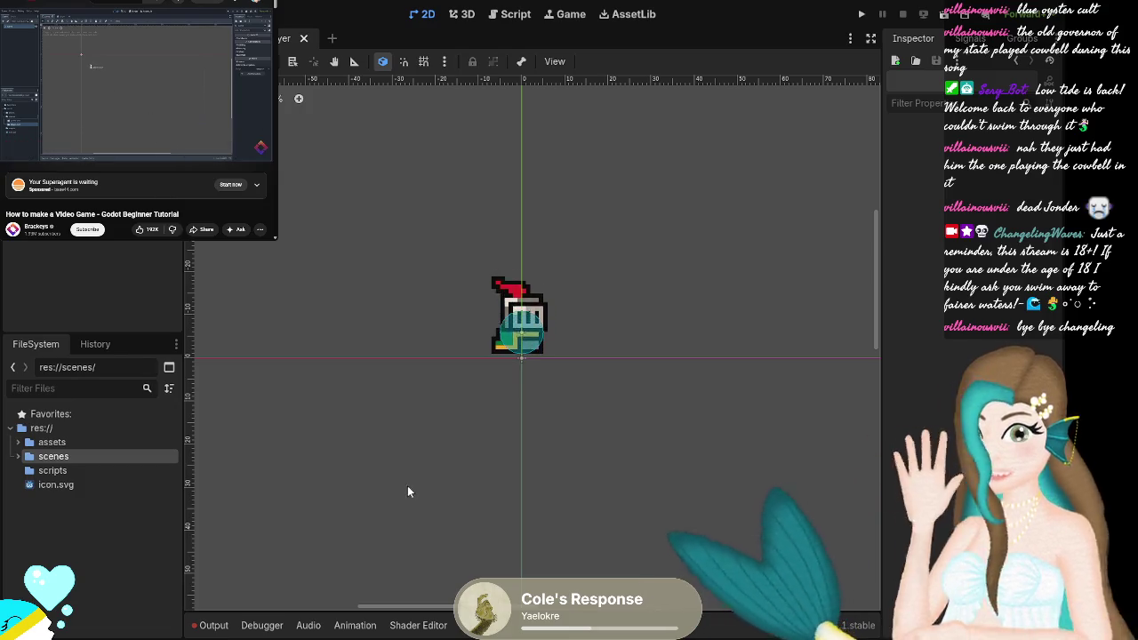
Expand the scenes folder and open game.tscn.
double_click(30, 458)
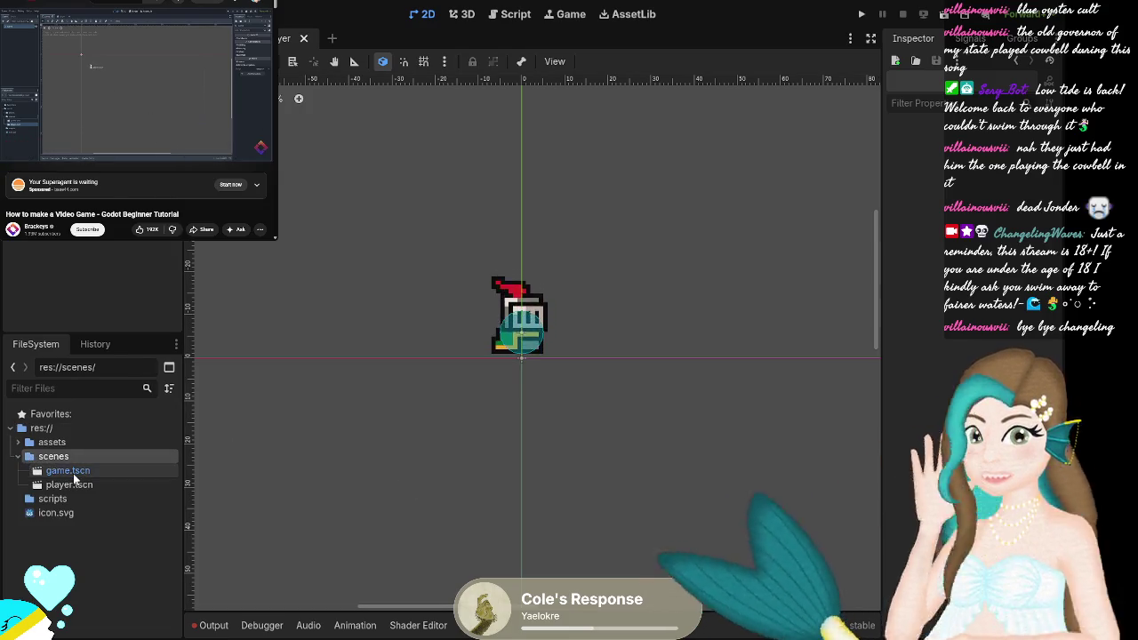
left_click(127, 484)
double_click(132, 473)
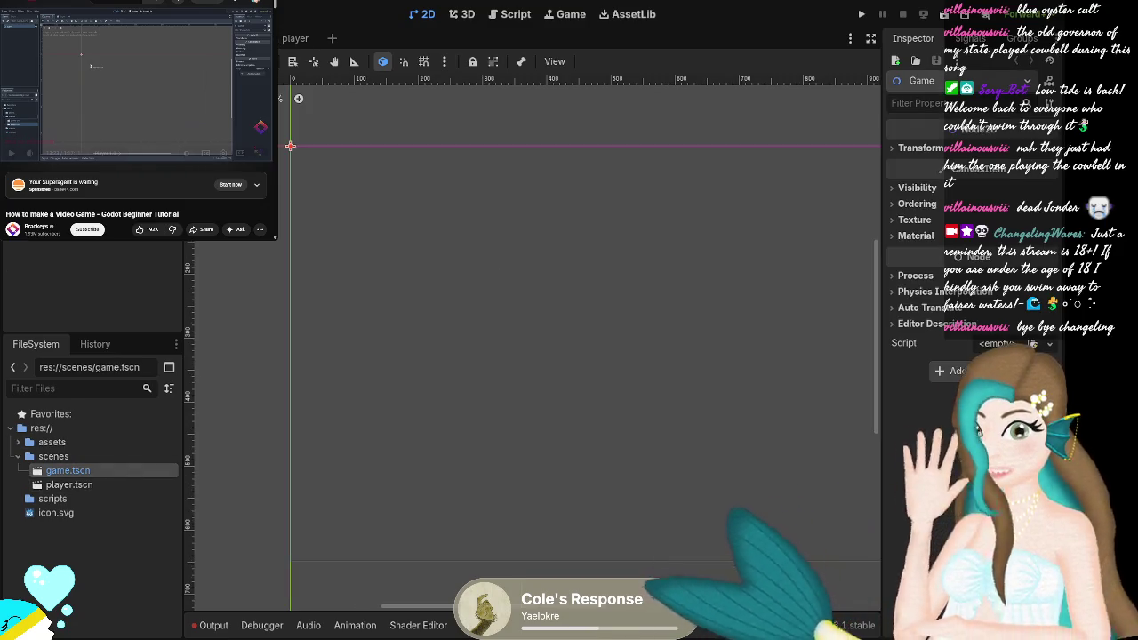
left_click(82, 122)
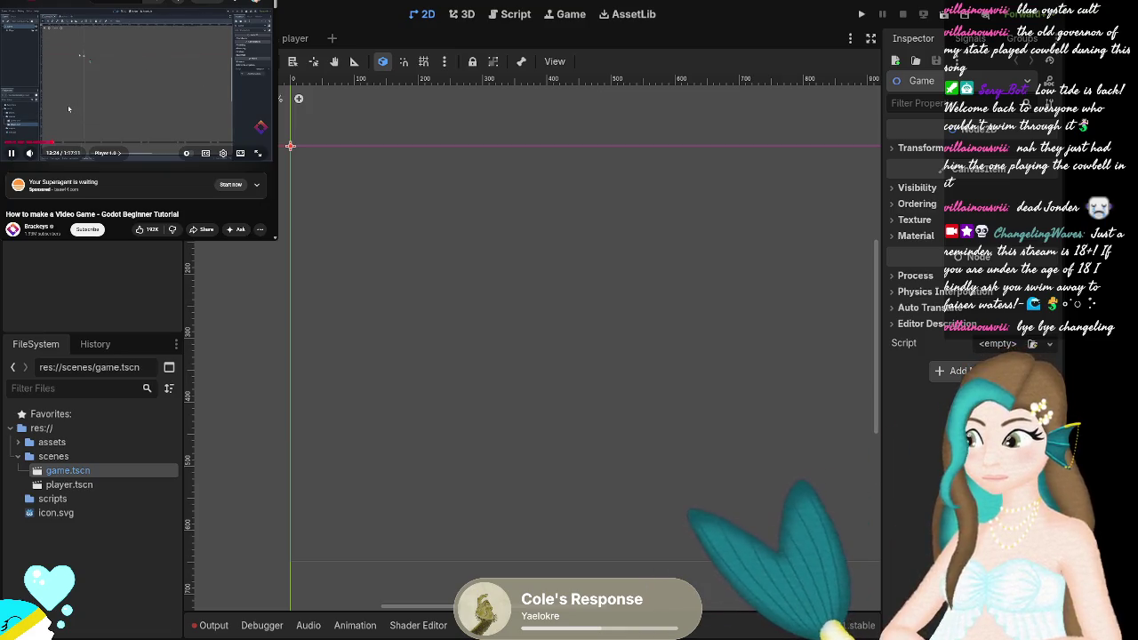
key("Left")
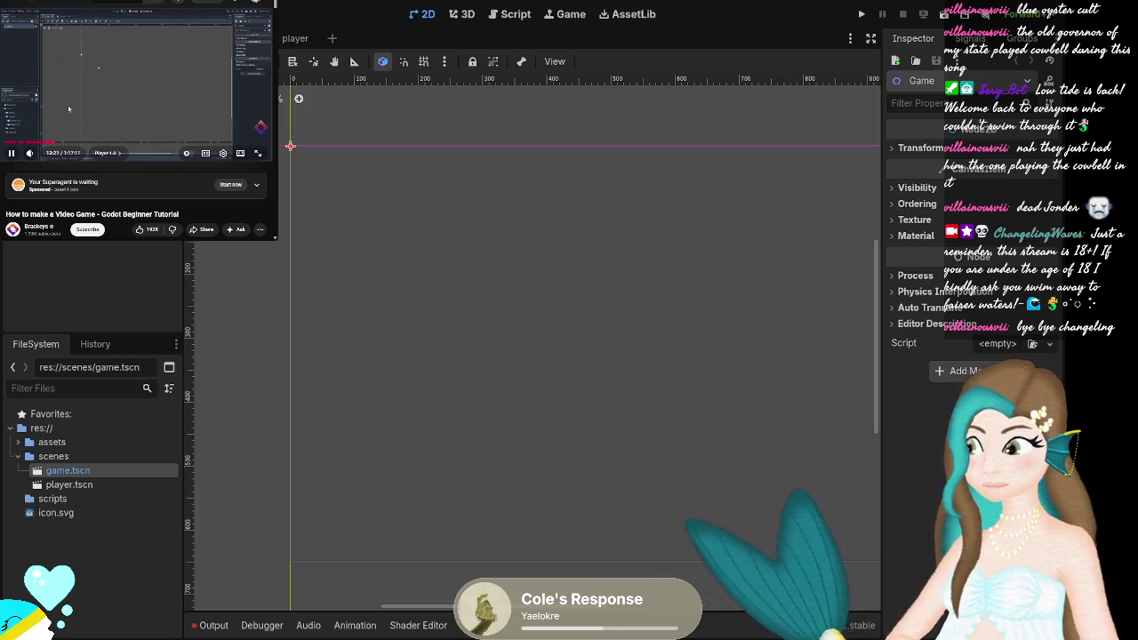
Add a player.tscn instance to the game scene and place it at the origin.
left_click(84, 487)
mouse_move(84, 490)
left_mouse_down()
mouse_move(439, 394)
mouse_move(488, 330)
mouse_move(492, 286)
left_mouse_up()
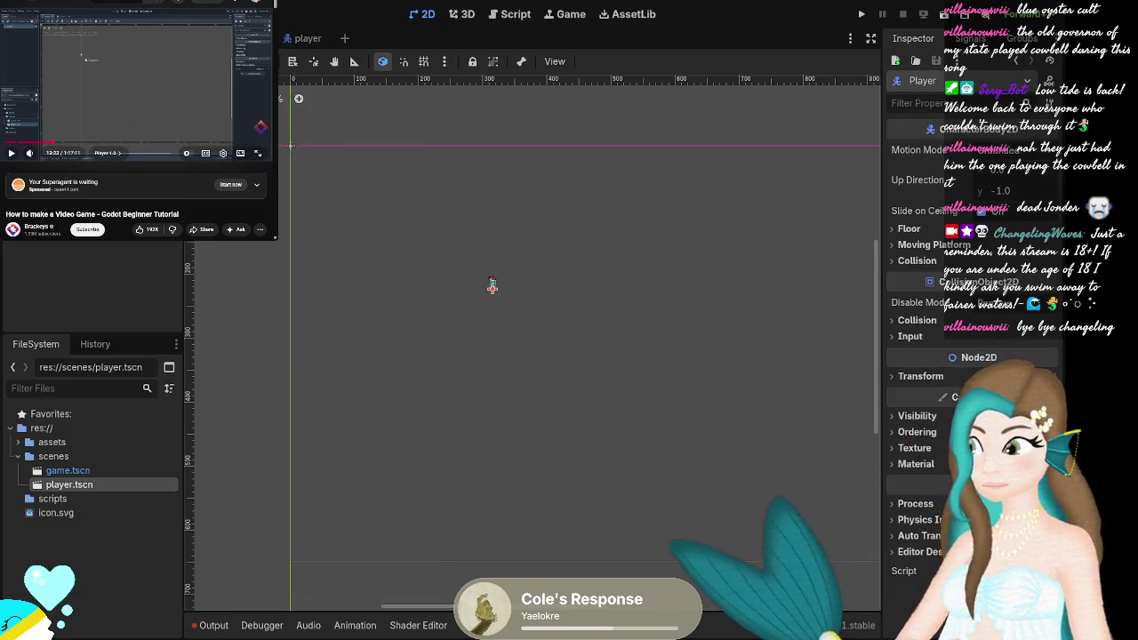
left_click(39, 118)
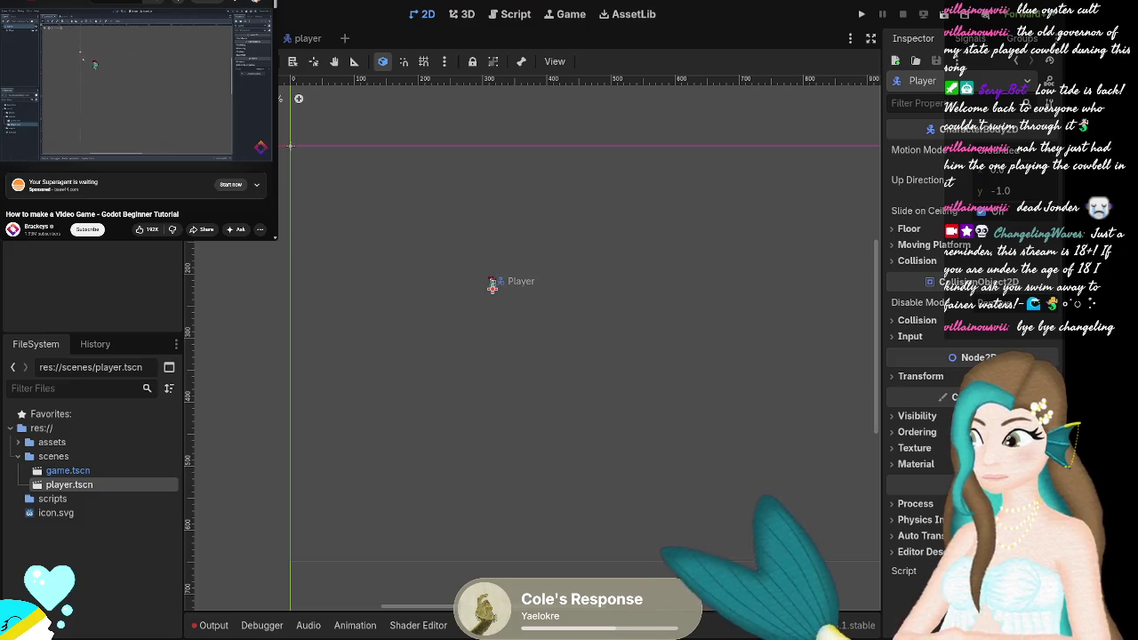
mouse_move(489, 280)
left_mouse_down()
mouse_move(338, 210)
mouse_move(300, 157)
left_mouse_up()
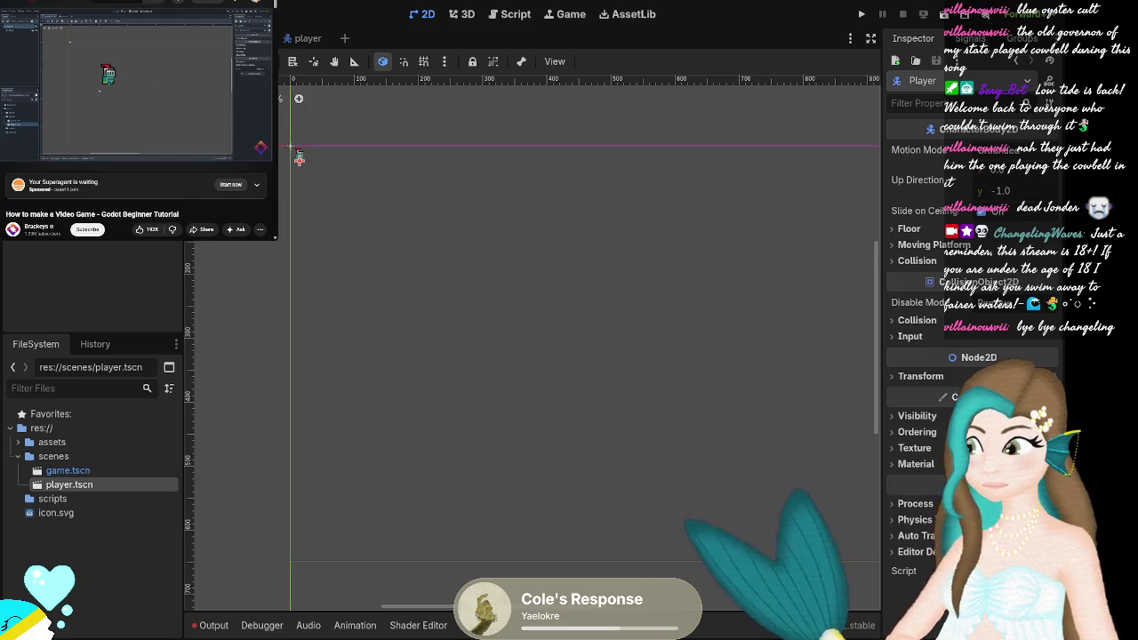
left_click(434, 266)
mouse_move(435, 270)
left_mouse_down()
mouse_move(863, 478)
mouse_move(427, 414)
mouse_move(538, 429)
mouse_move(541, 420)
left_mouse_up()
scroll(422, 327, "up", 2)
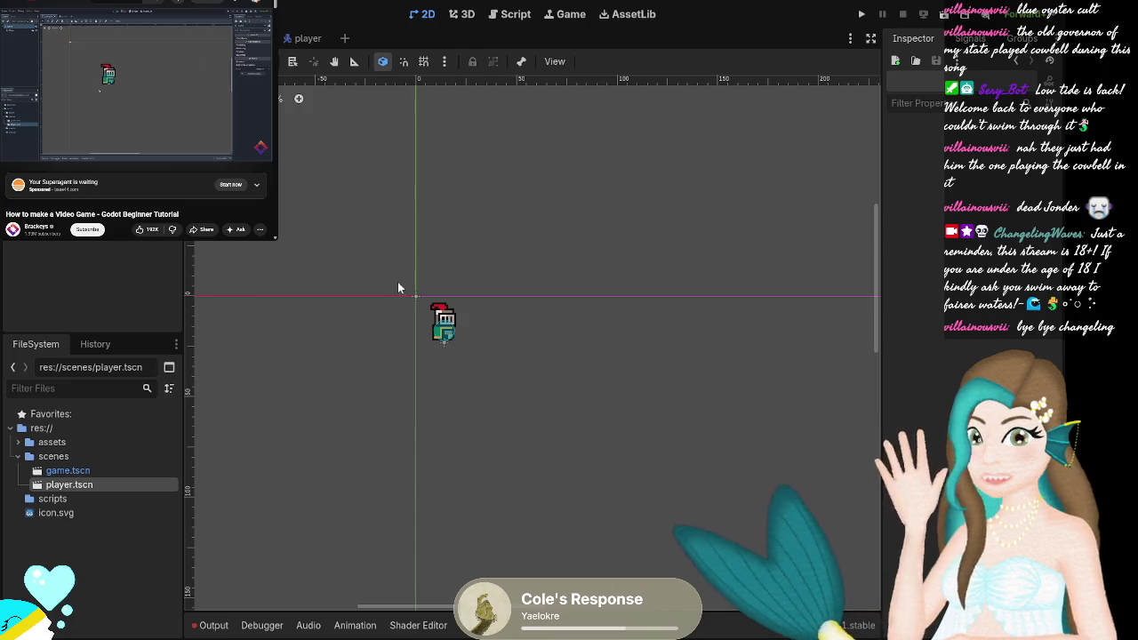
mouse_move(424, 276)
left_mouse_down()
mouse_move(508, 343)
mouse_move(494, 317)
left_mouse_up()
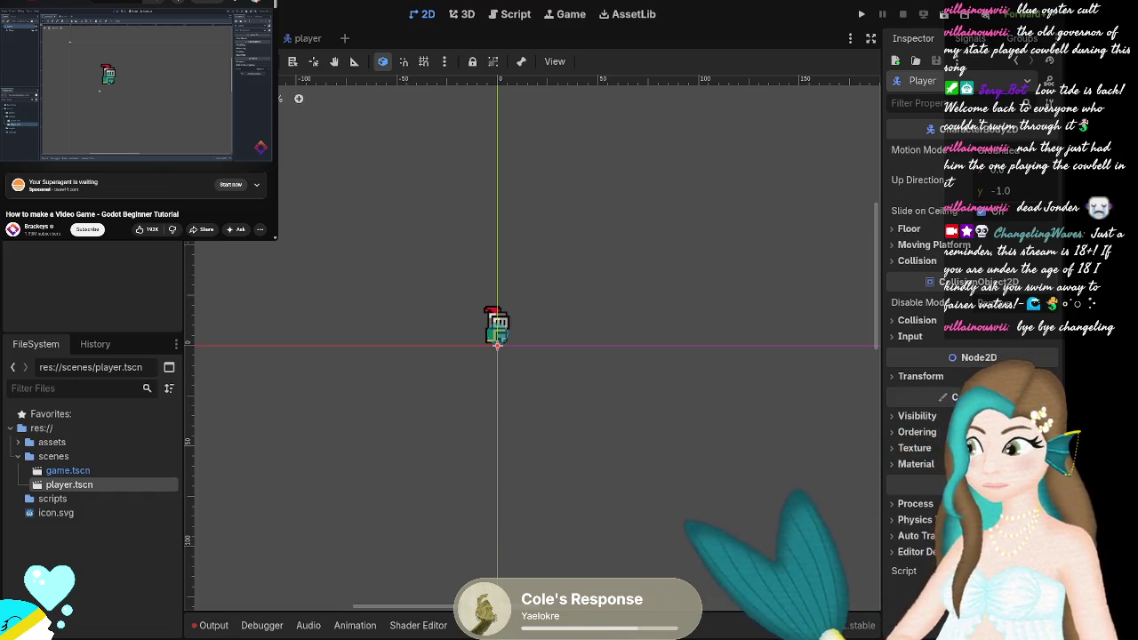
Deselect the Player instance and select the player's Camera2D node.
left_click(36, 107)
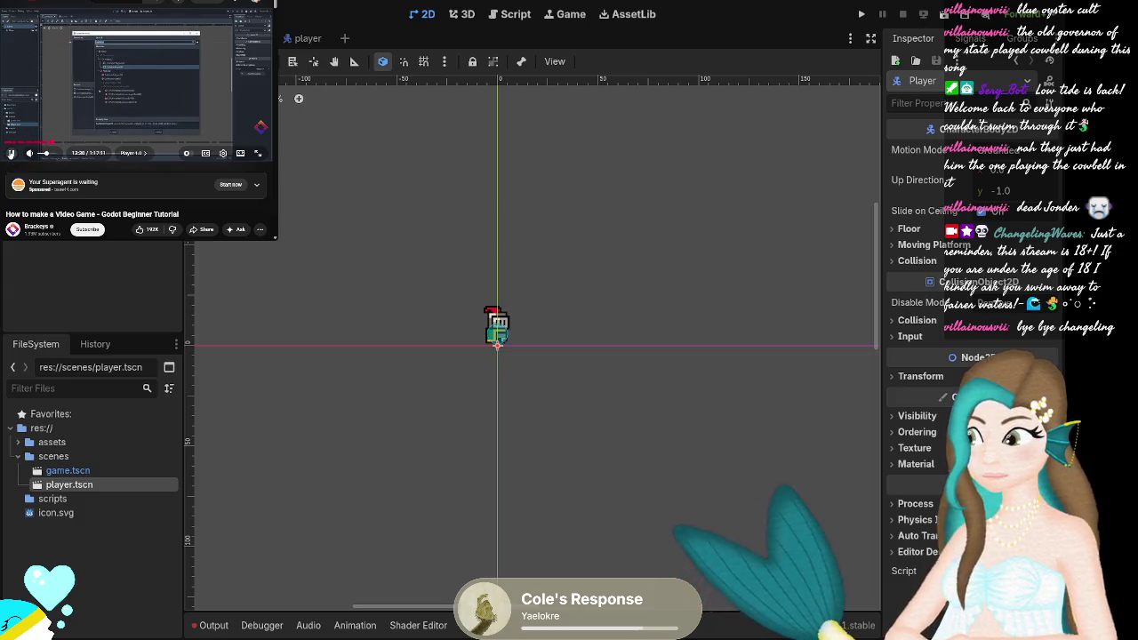
left_click(606, 375)
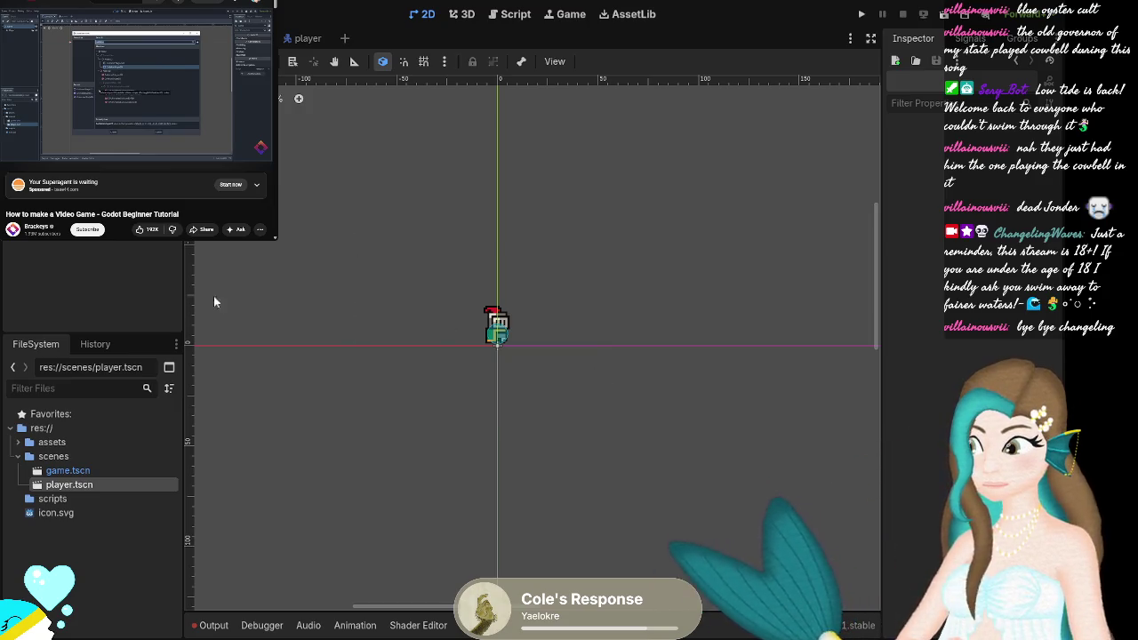
left_click(11, 155)
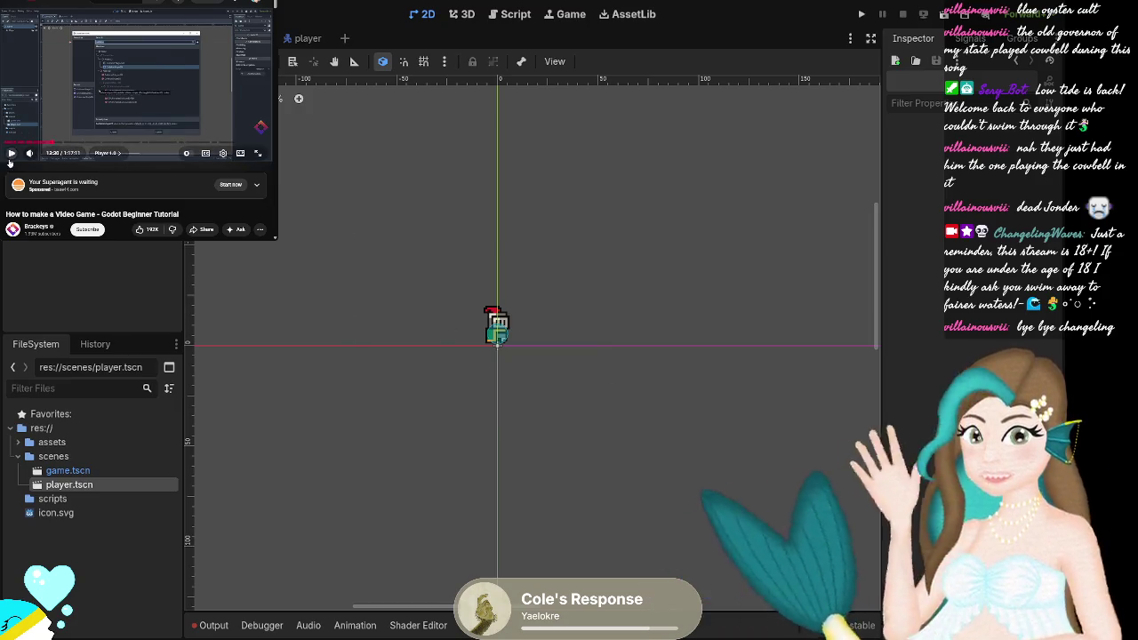
left_click(10, 154)
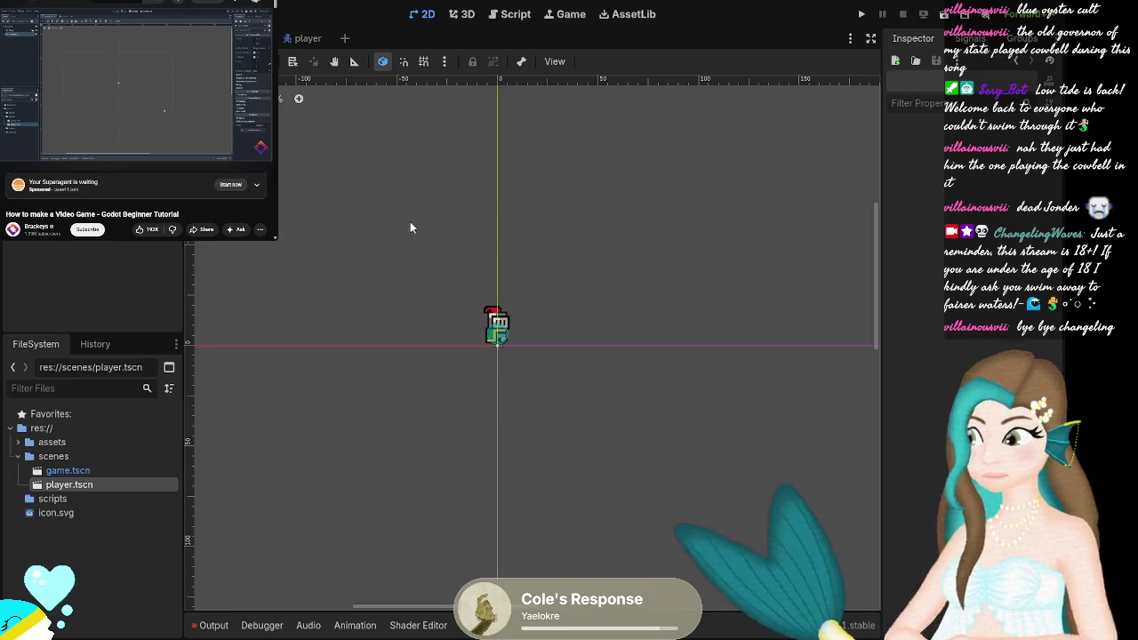
left_click(349, 537)
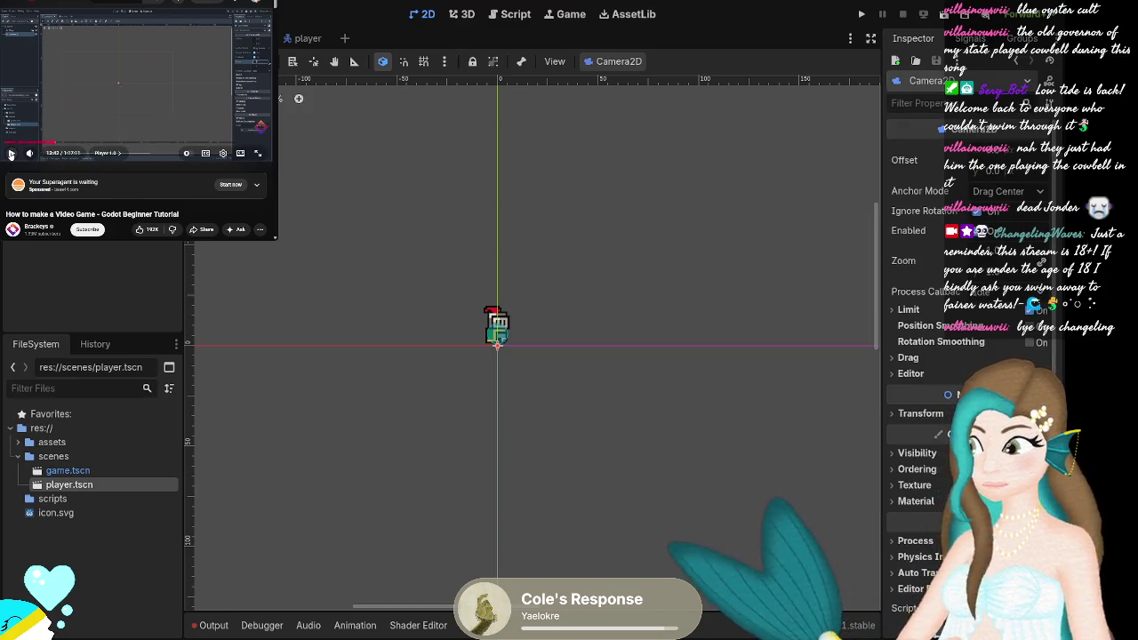
scroll(520, 335, "up", 1)
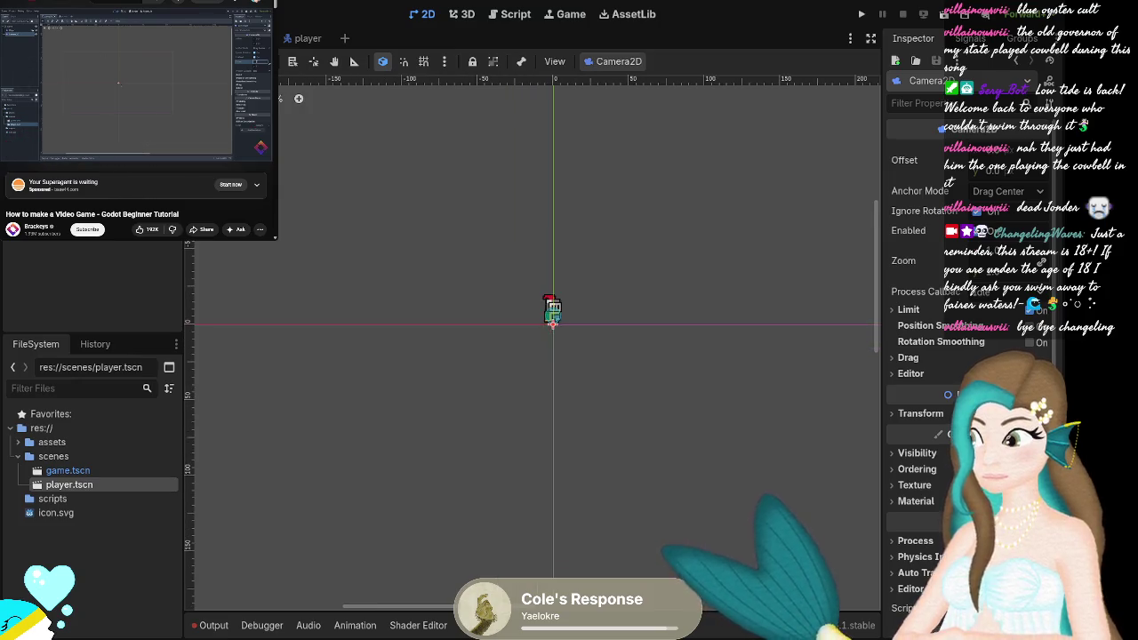
scroll(686, 252, "down", 5)
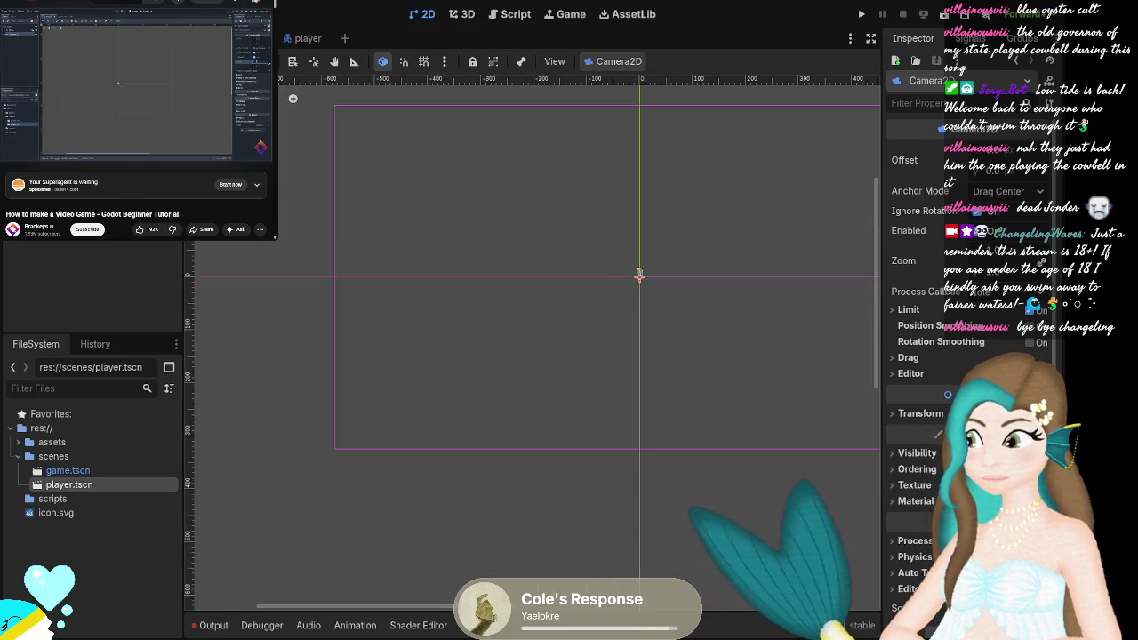
scroll(687, 247, "down", 1)
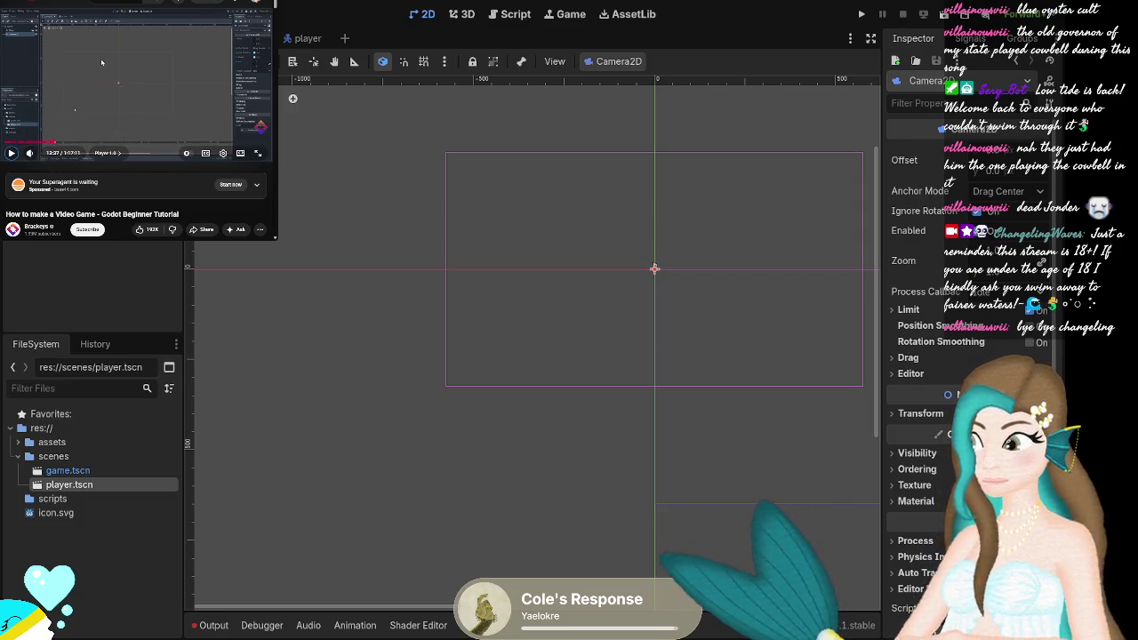
Set the Camera2D Zoom to 4 and zoom the viewport back in on the knight.
left_click(125, 64)
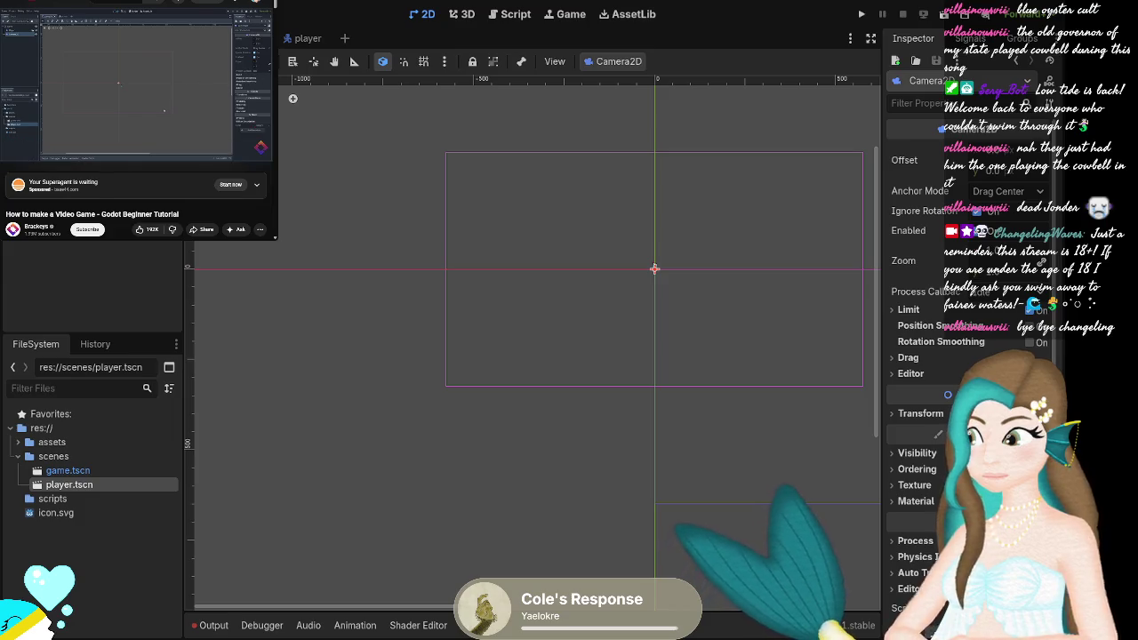
scroll(688, 246, "right", 3)
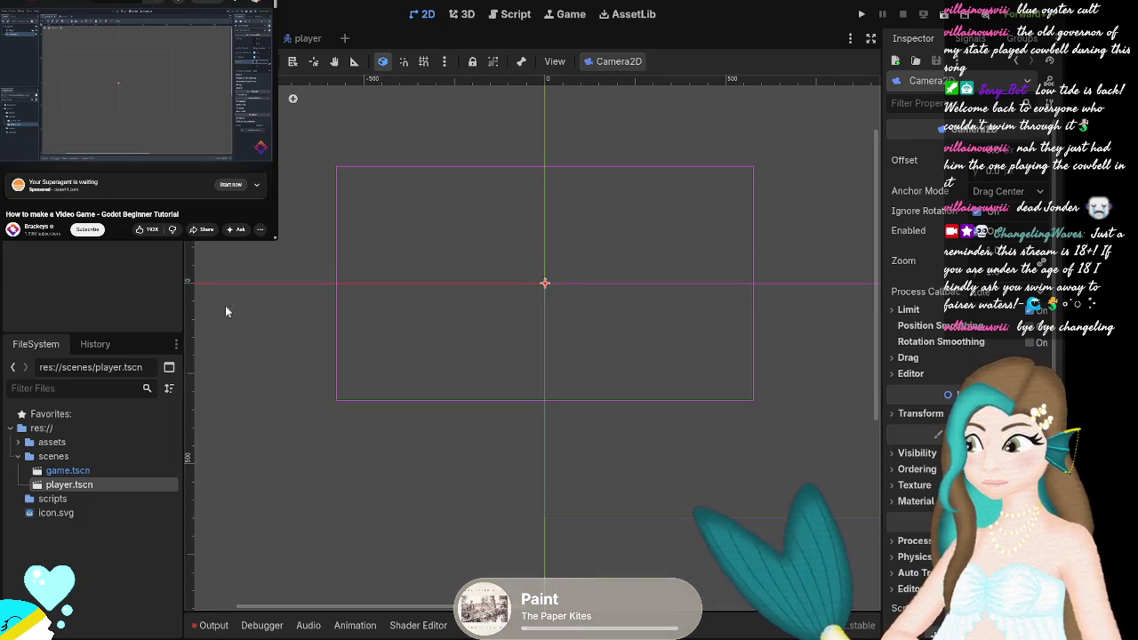
left_click(125, 80)
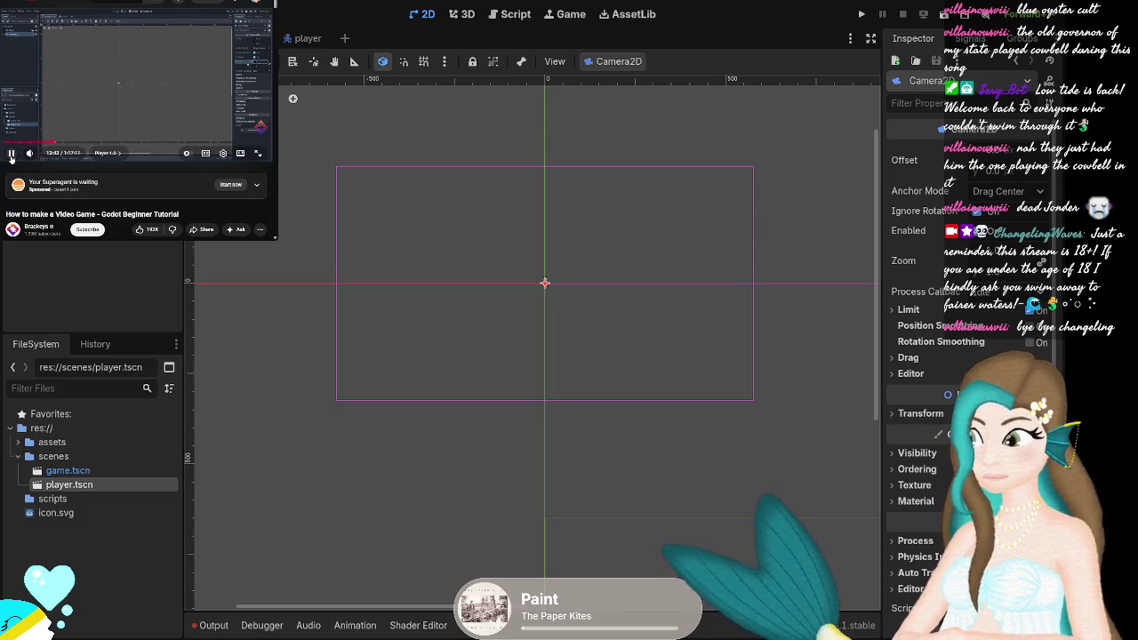
left_click(12, 154)
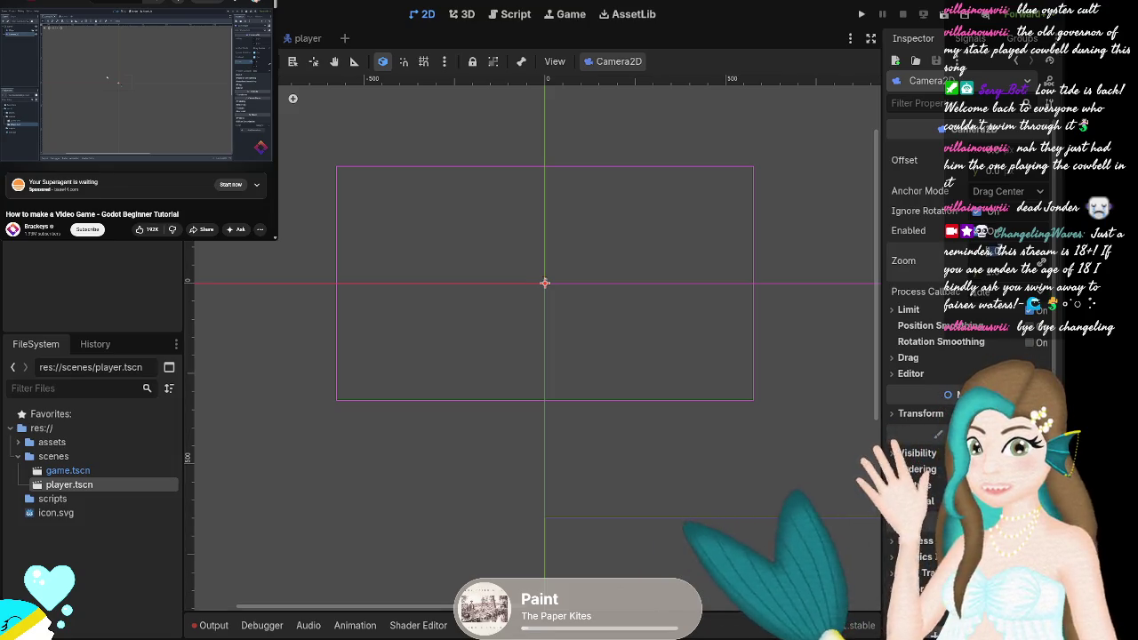
key("Return")
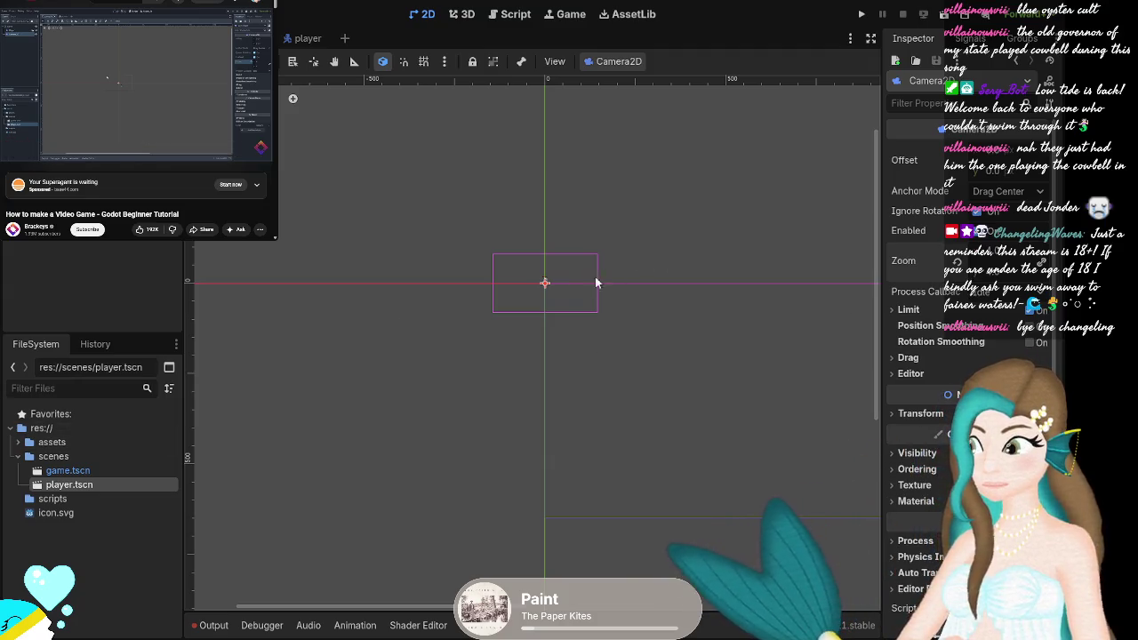
scroll(595, 277, "up", 5)
scroll(498, 288, "up", 1)
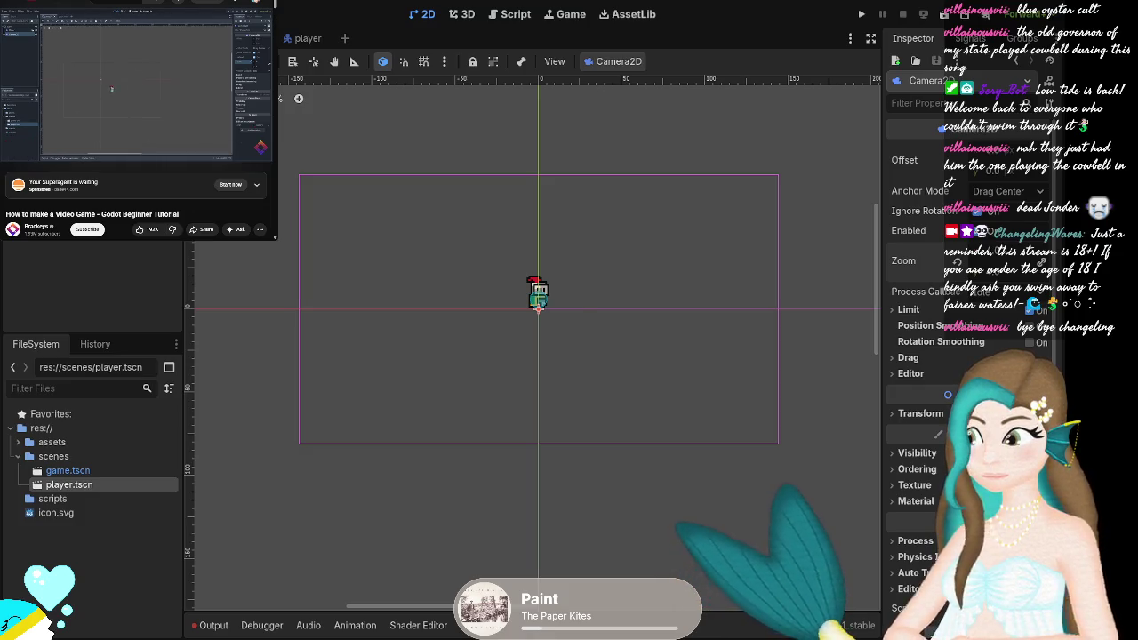
Save the scene, run the game to test the camera, and stop it with F8.
mouse_move(7, 161)
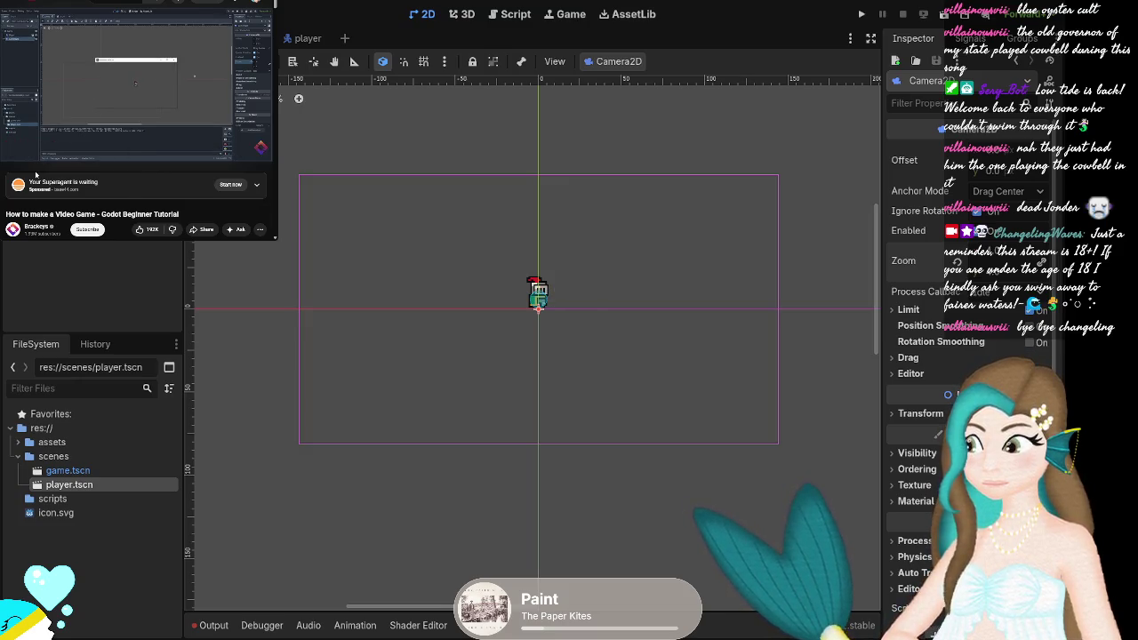
left_click(861, 14)
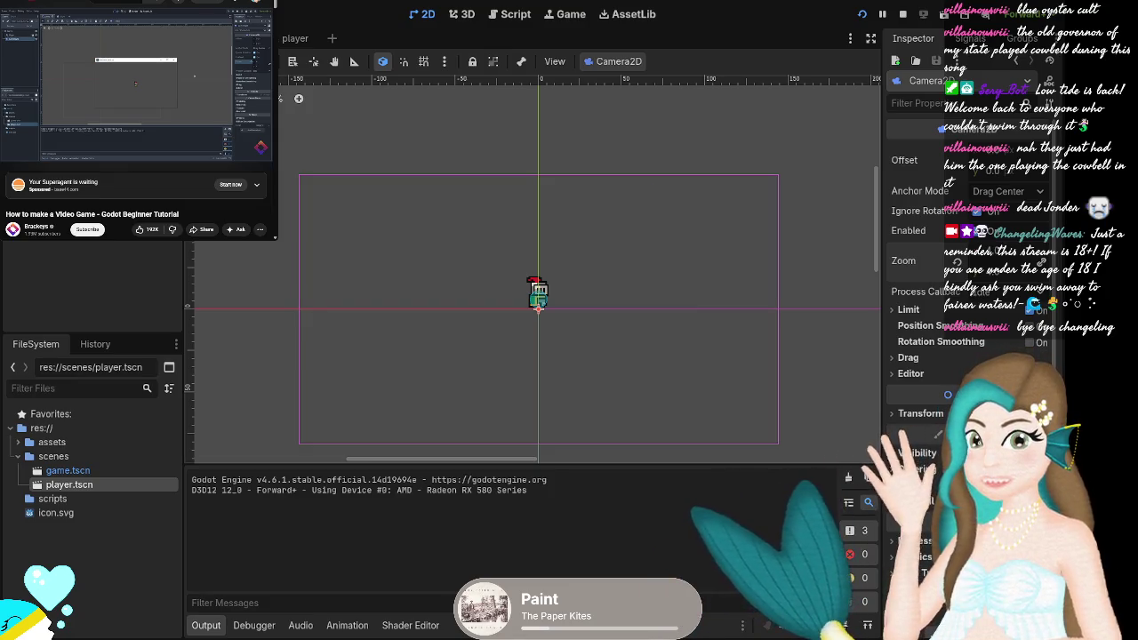
key("F8")
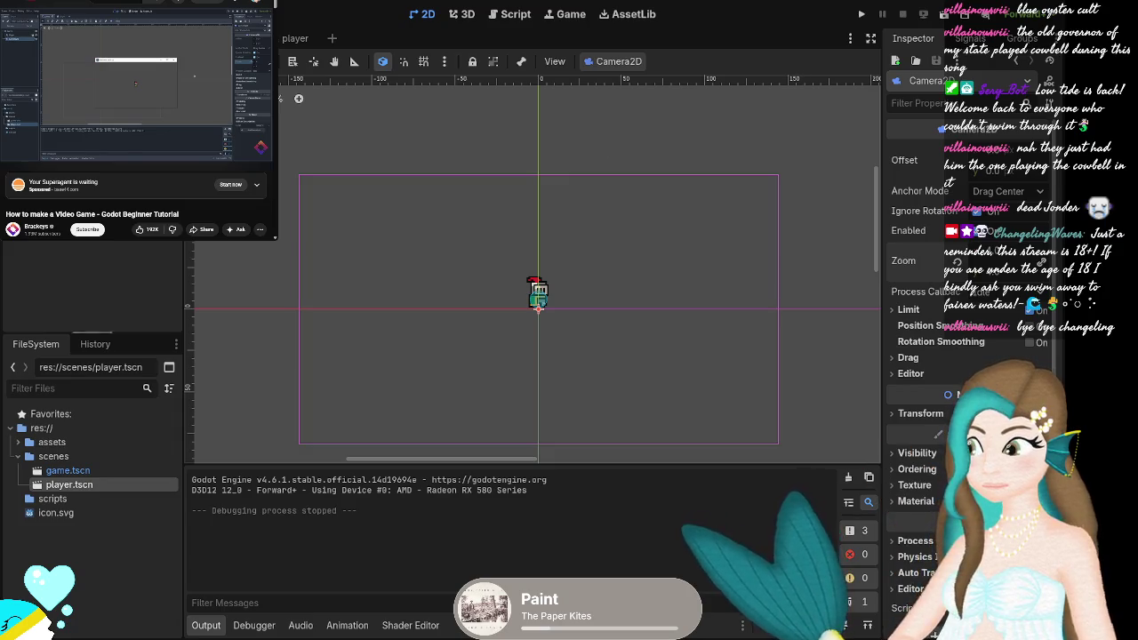
Deselect the camera and frame the view on the Player node.
left_click(137, 82)
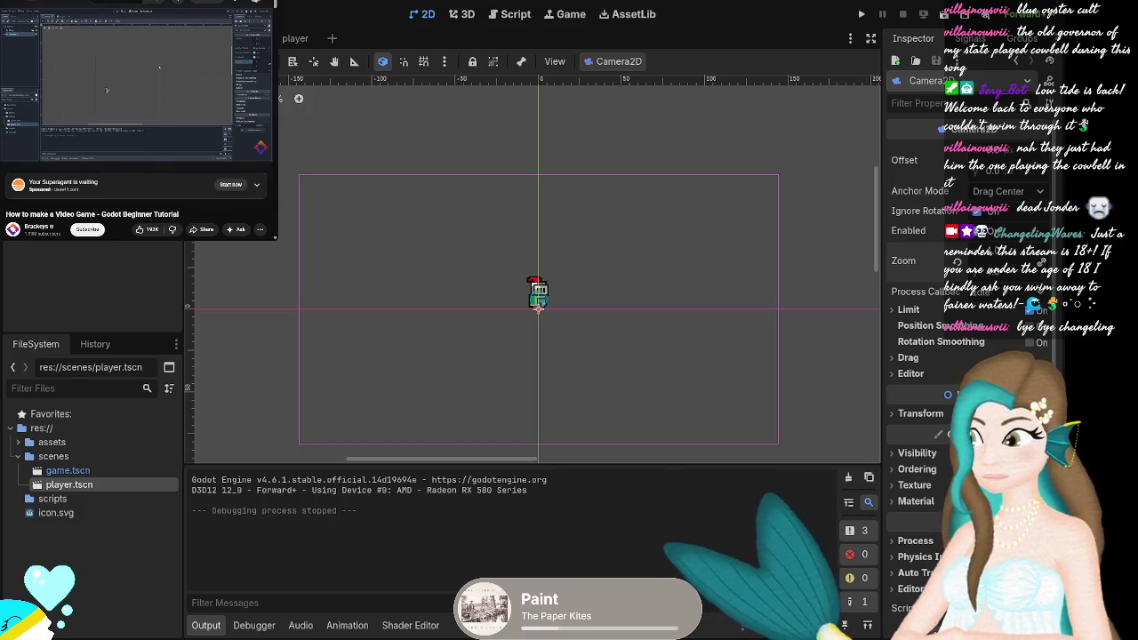
left_click(11, 153)
left_click(447, 261)
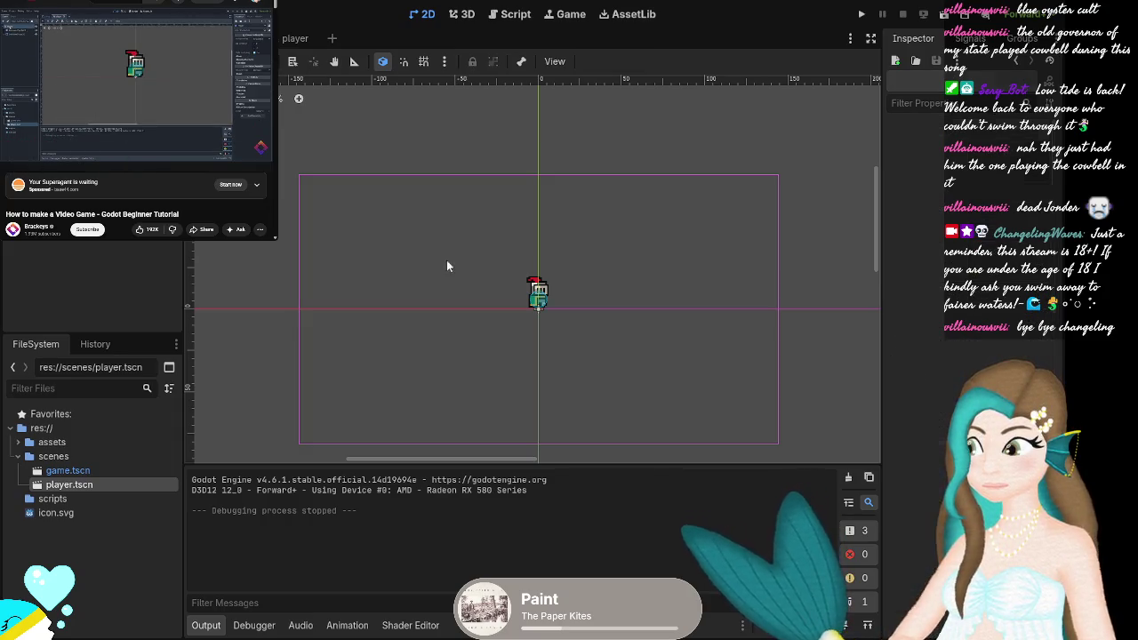
key("f")
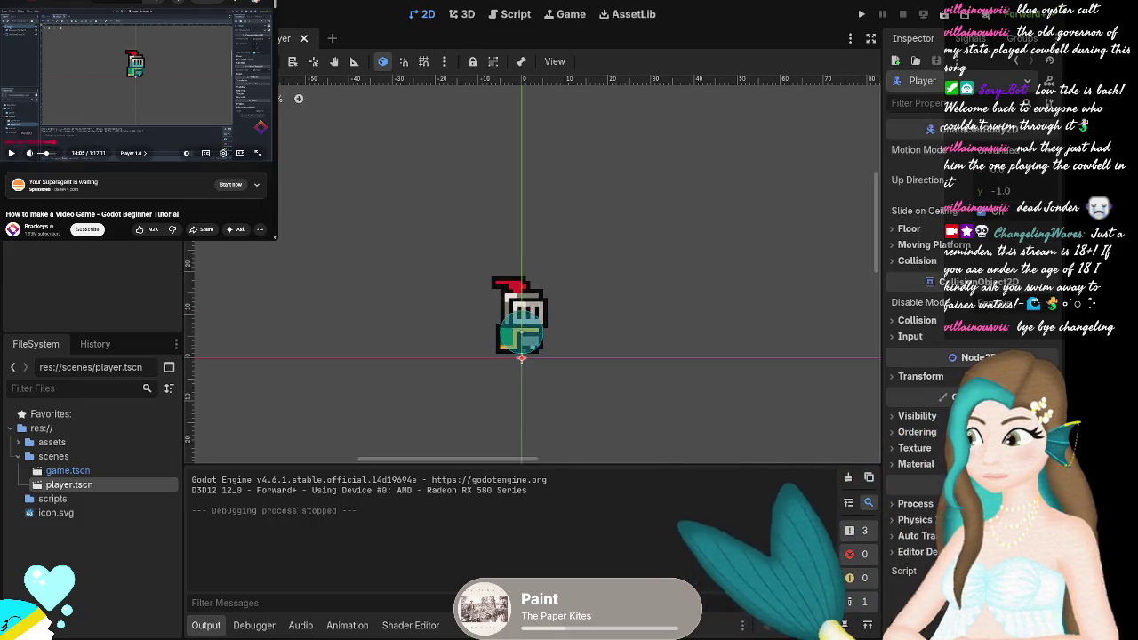
Select the player's CollisionShape2D and toggle its Disabled setting off and back on.
key("space")
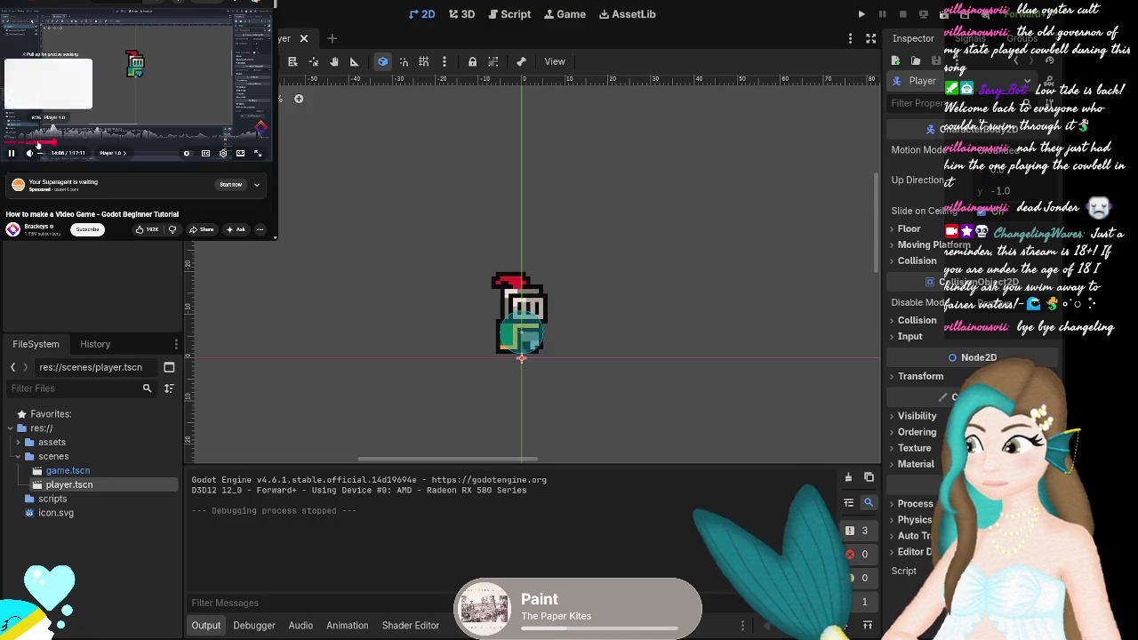
left_click(414, 175)
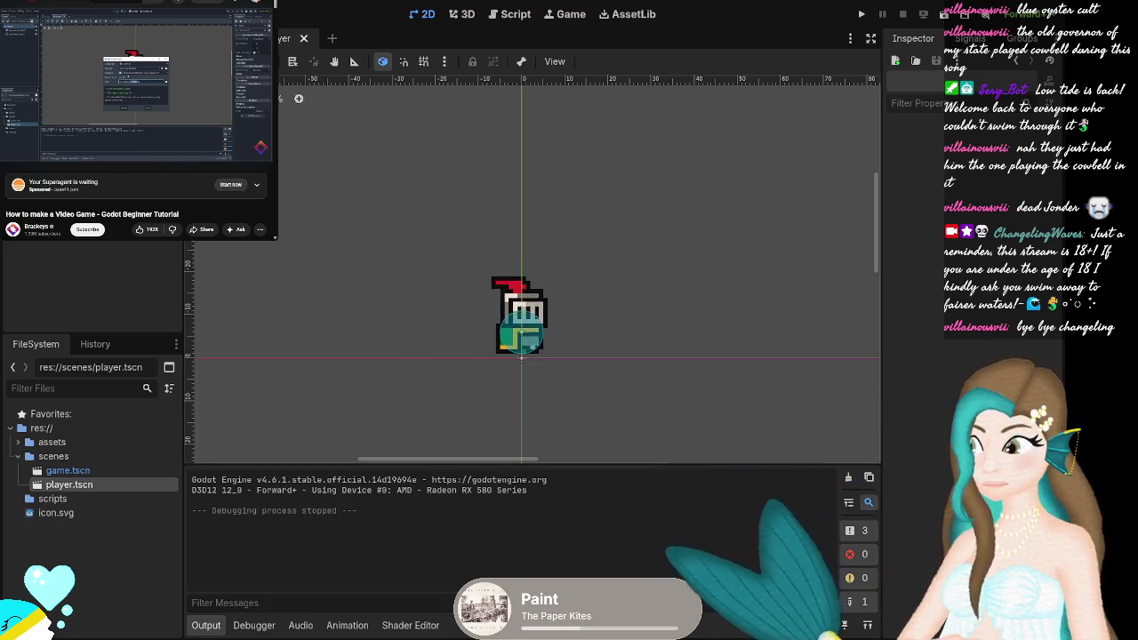
left_click(80, 119)
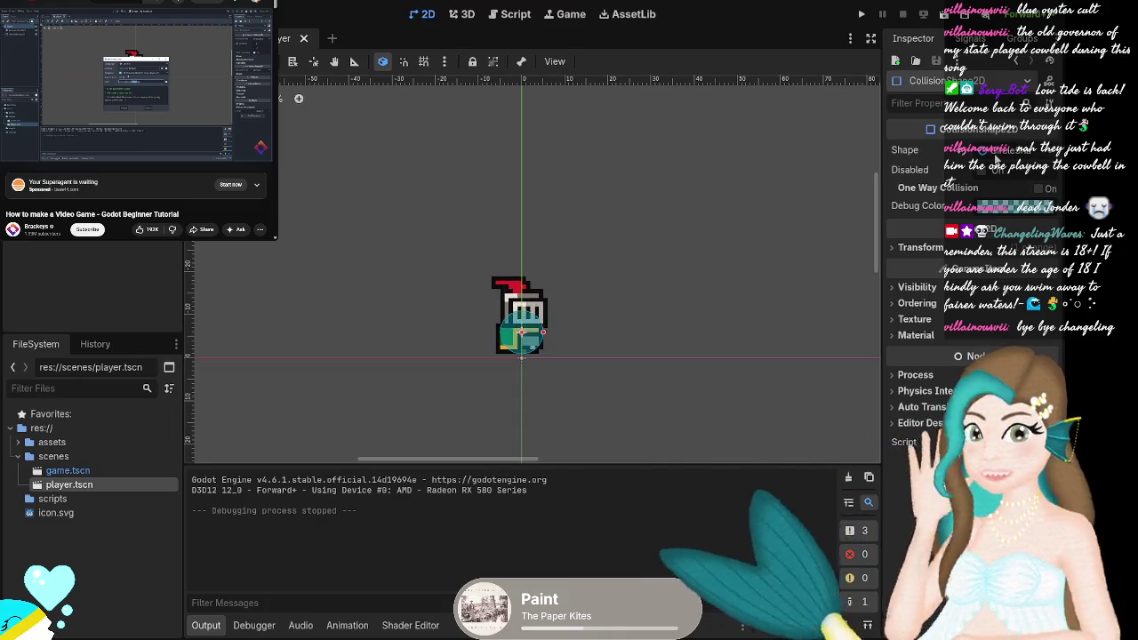
left_click(980, 171)
left_click(980, 176)
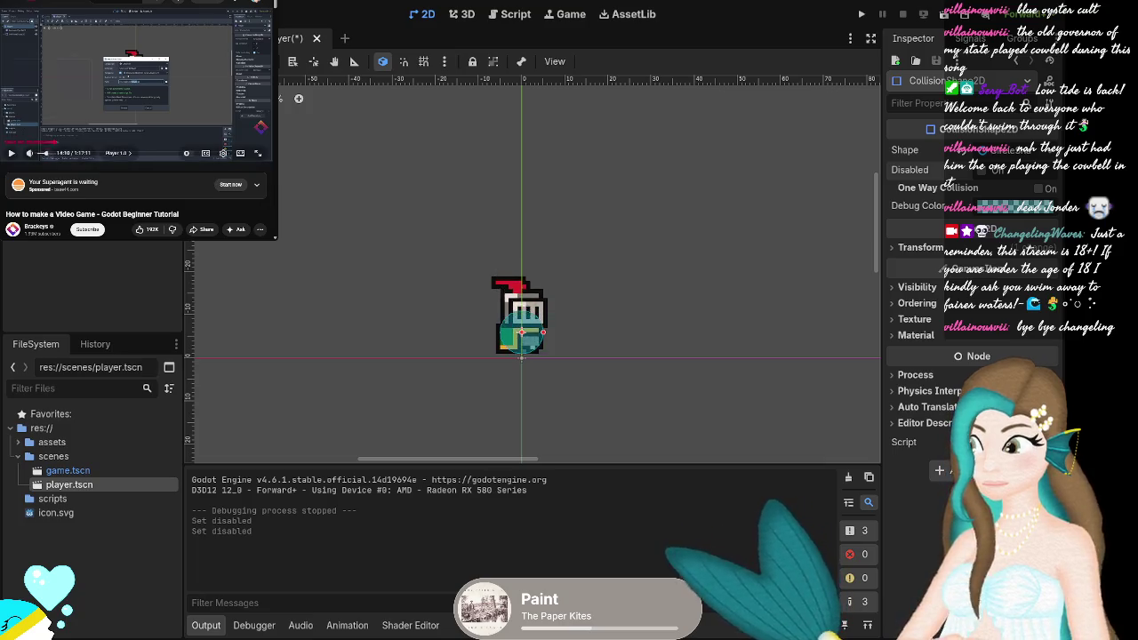
left_click(10, 153)
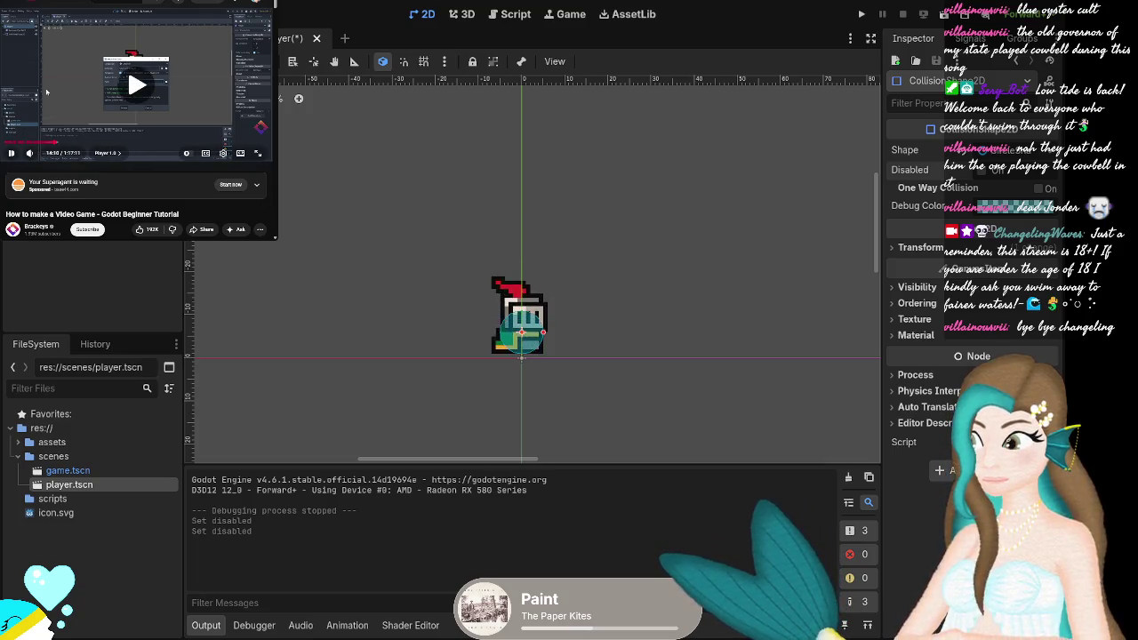
left_click(10, 153)
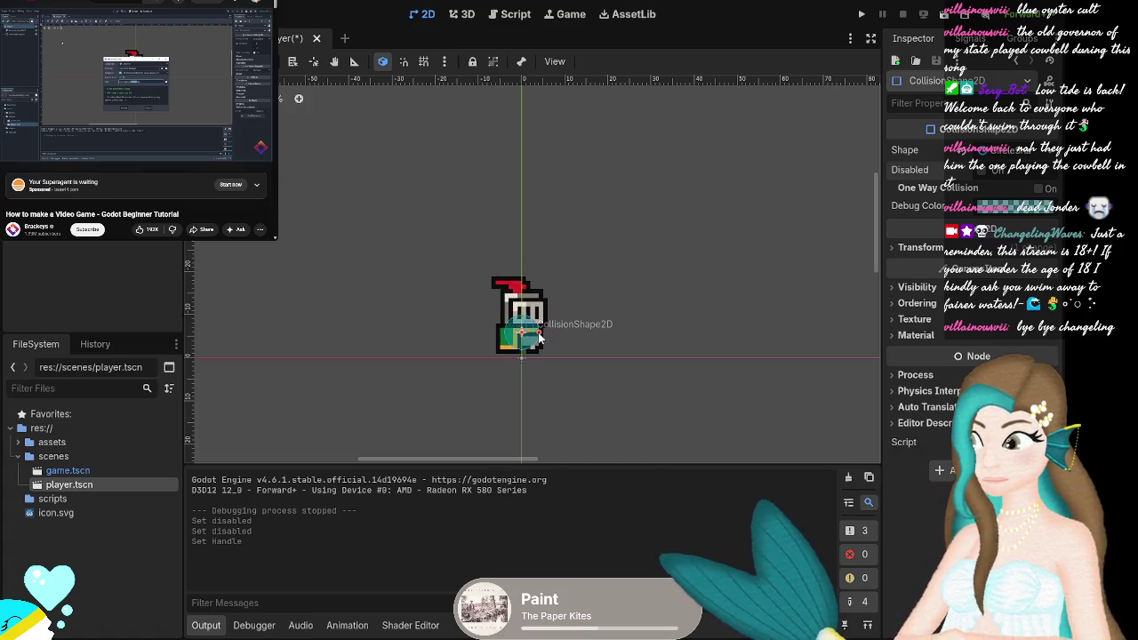
Resize the CircleShape2D radius so the circle fits over the knight's body.
left_click_drag(538, 338, 543, 338)
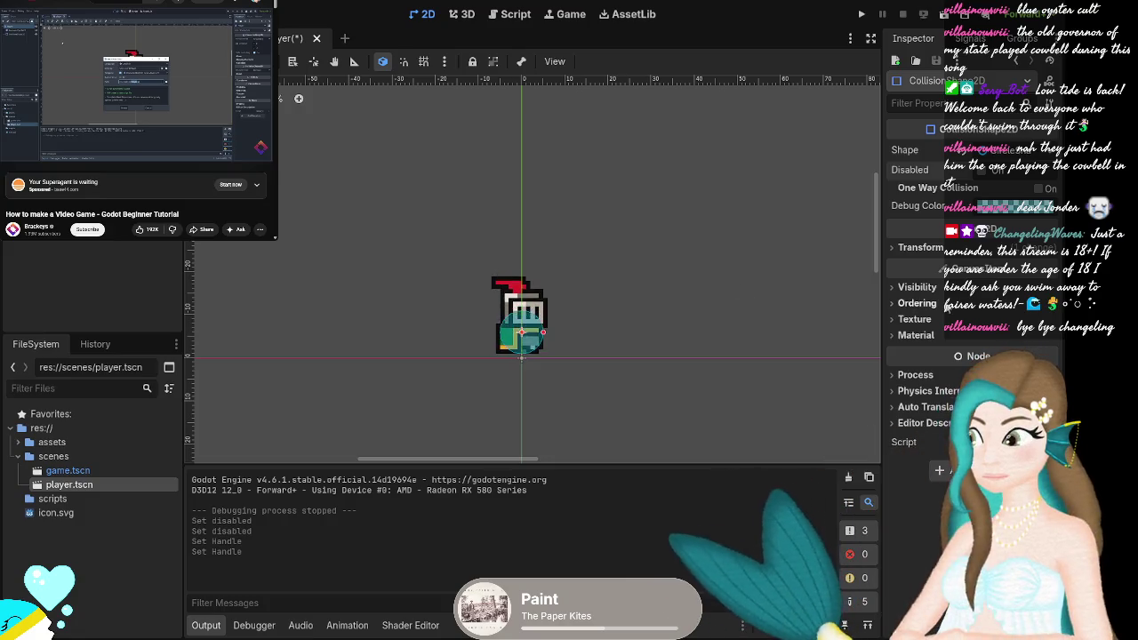
left_click(933, 249)
left_click(933, 249)
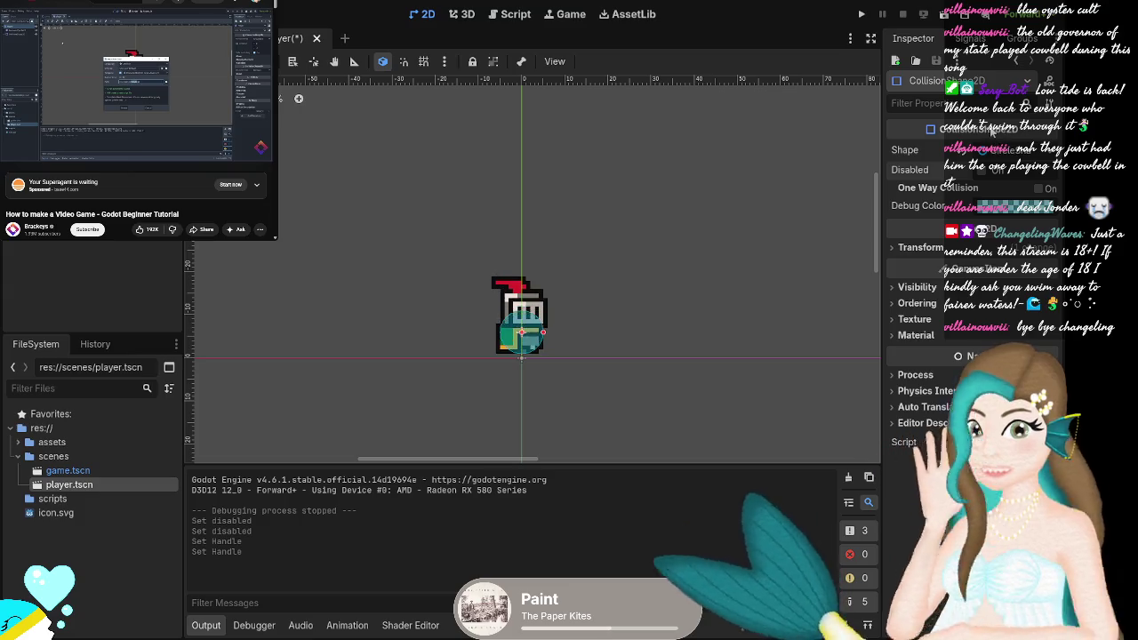
left_click(969, 153)
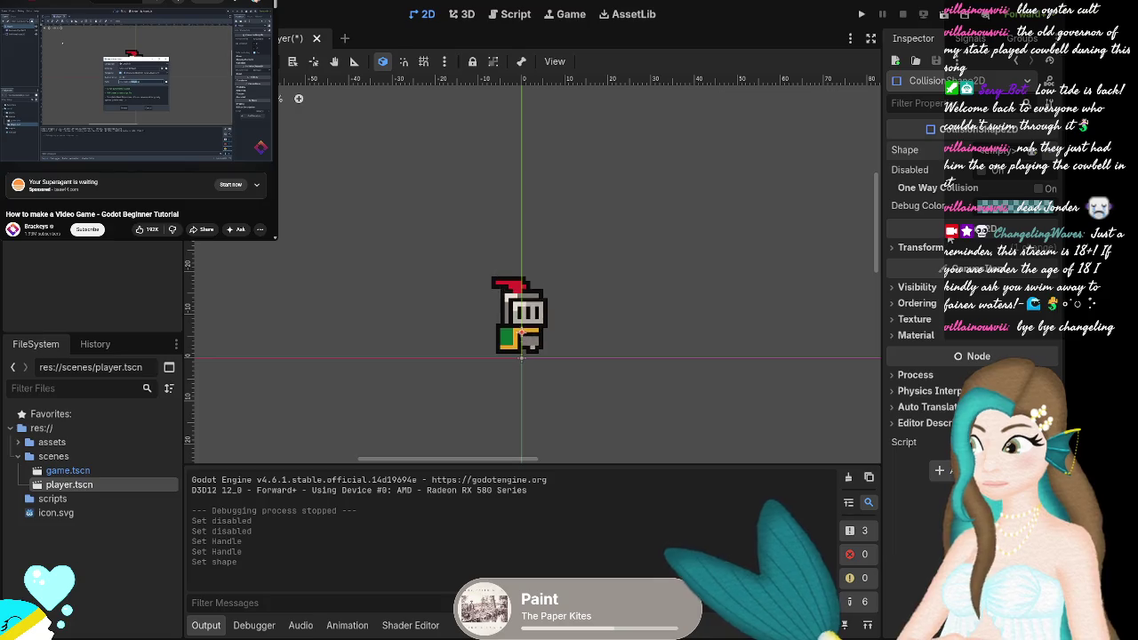
key("ctrl+z")
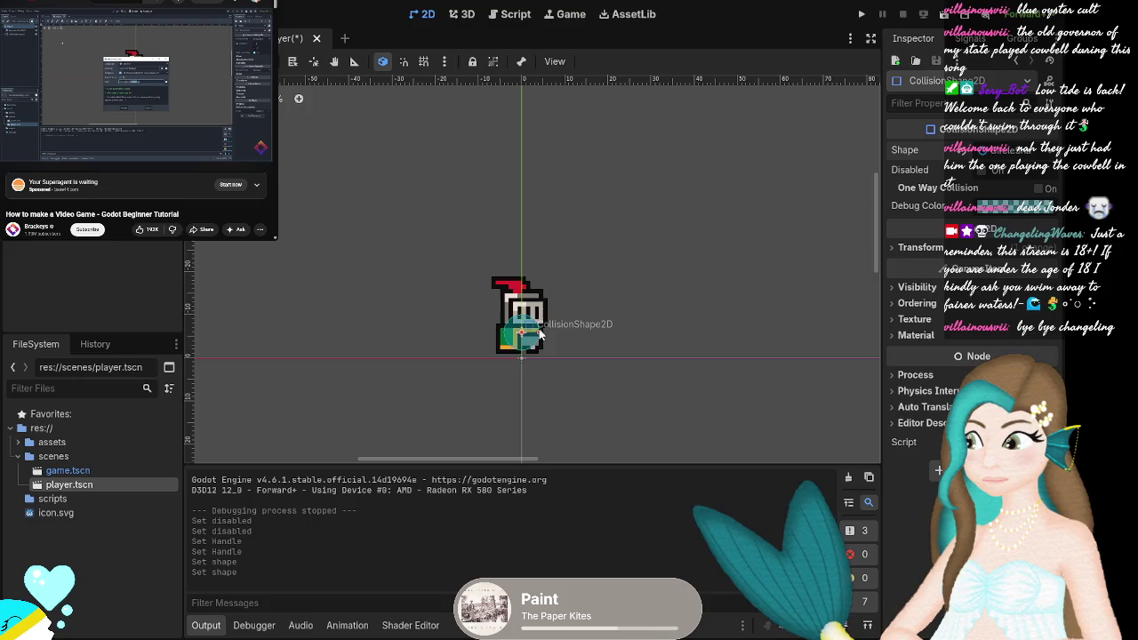
left_click(542, 333)
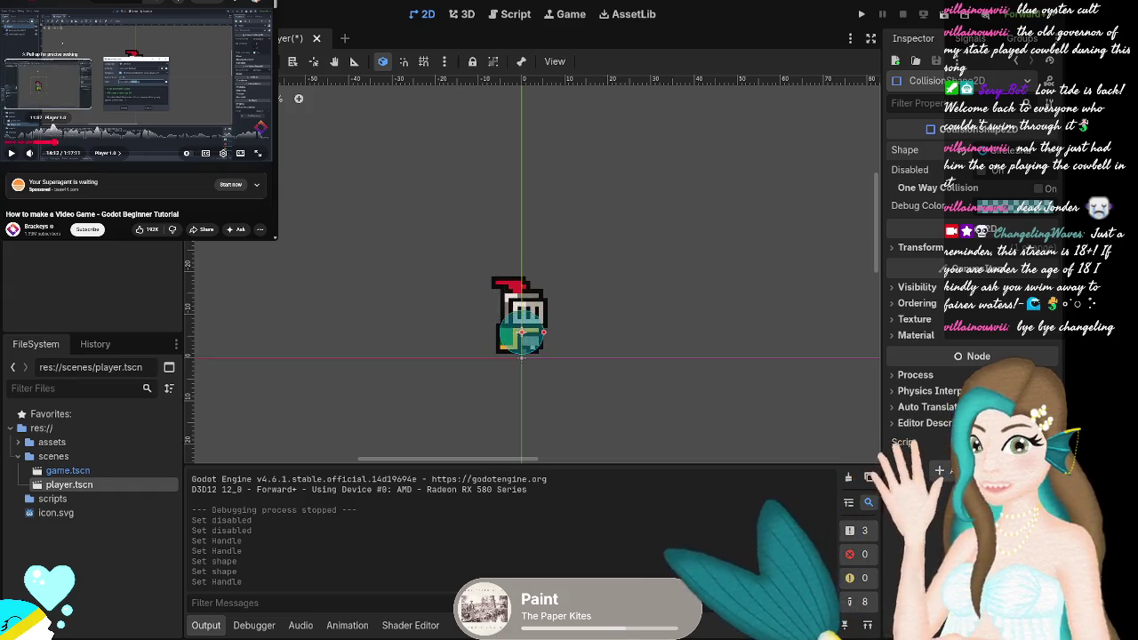
left_click(44, 142)
left_click(117, 110)
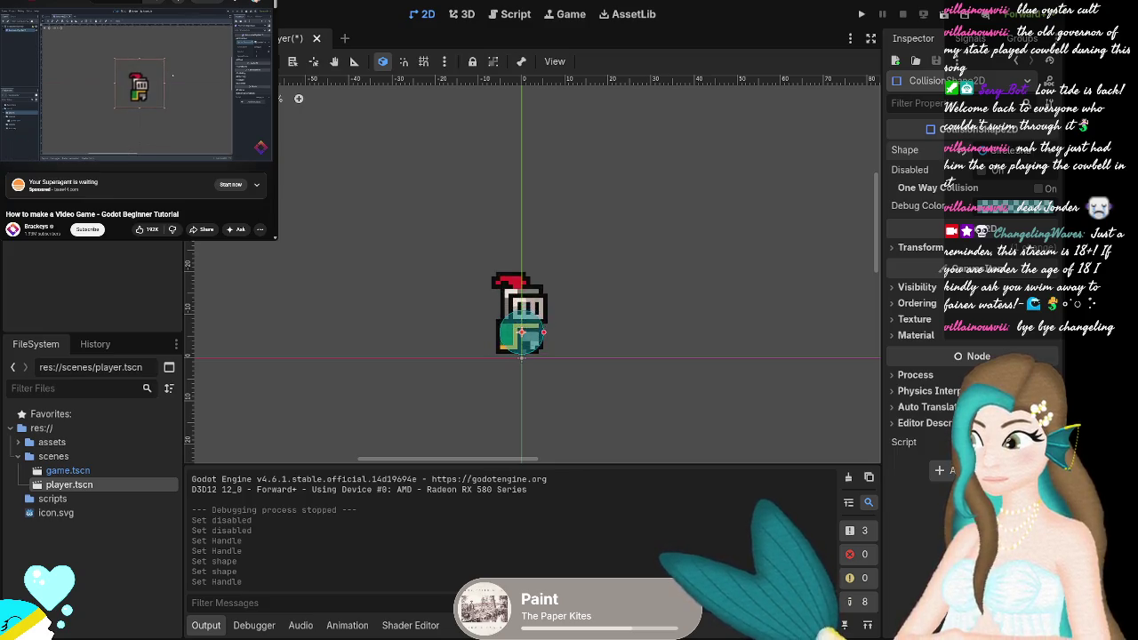
mouse_move(180, 110)
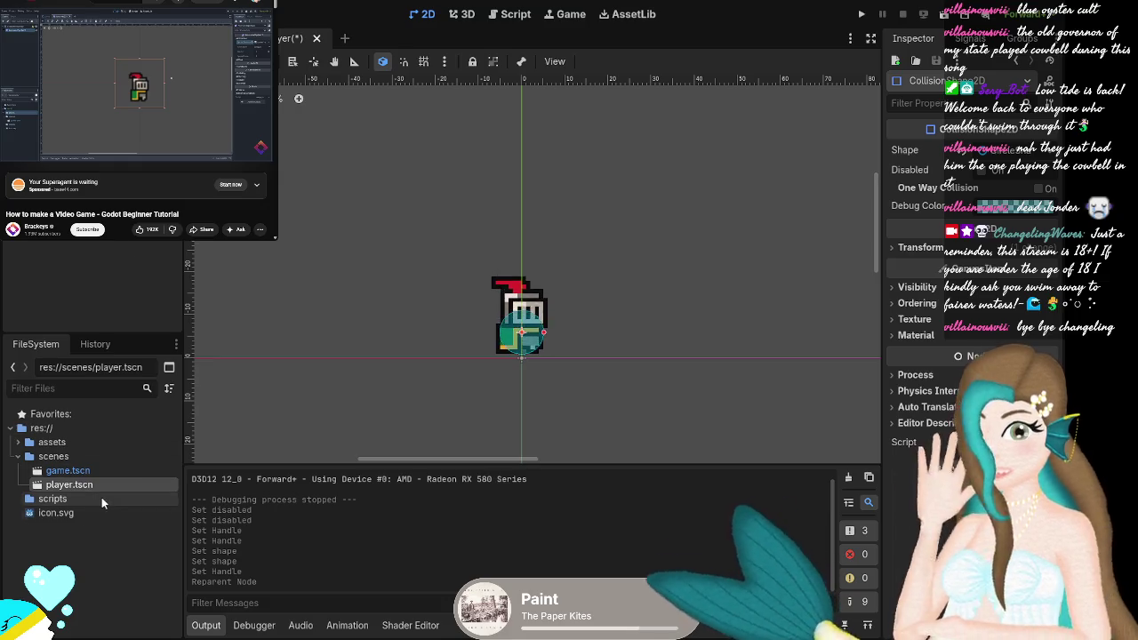
key("space")
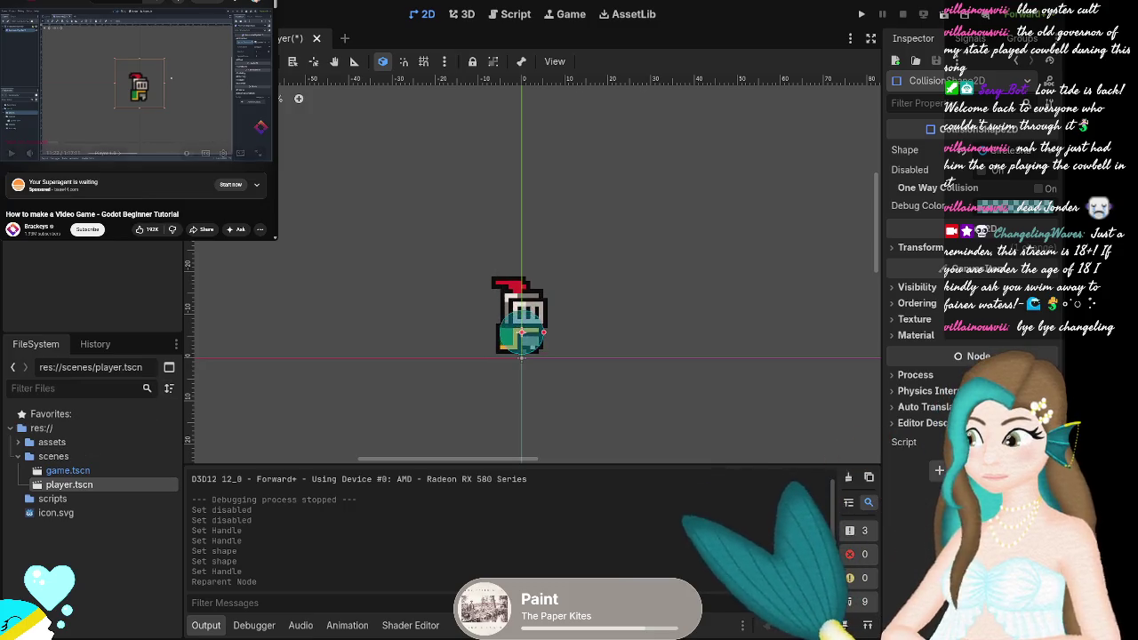
left_click(89, 116)
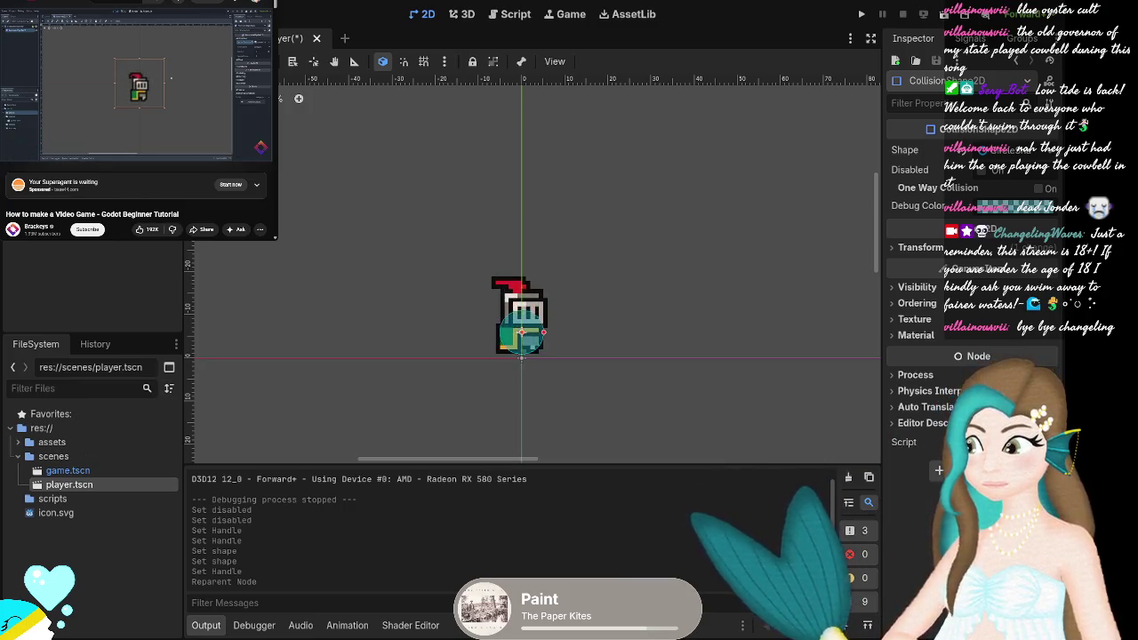
left_click(44, 84)
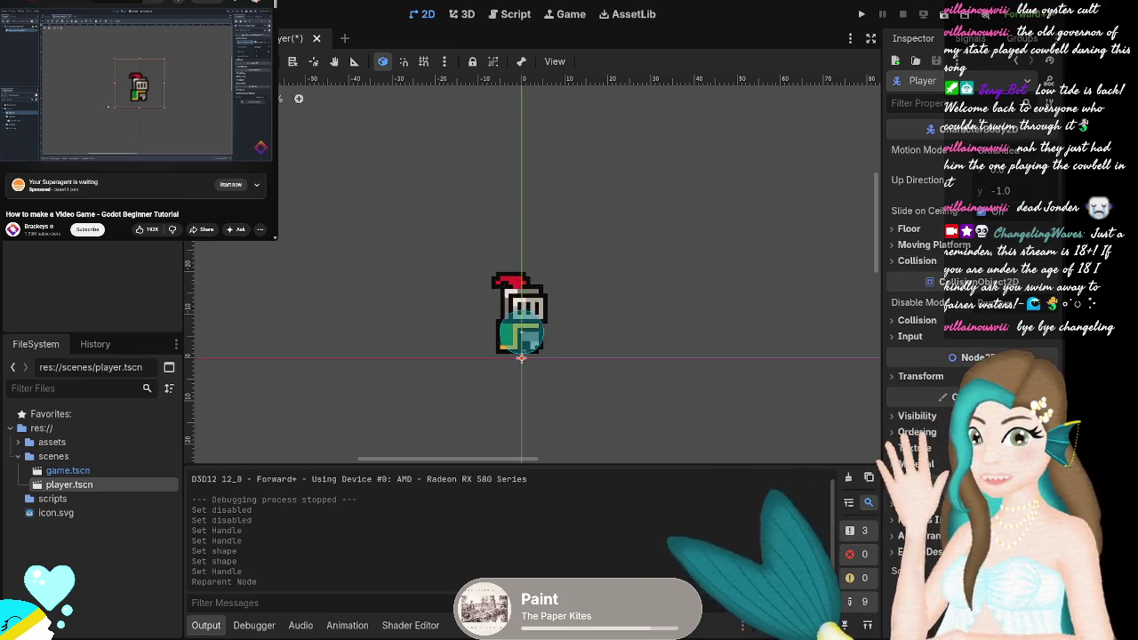
left_click(18, 71)
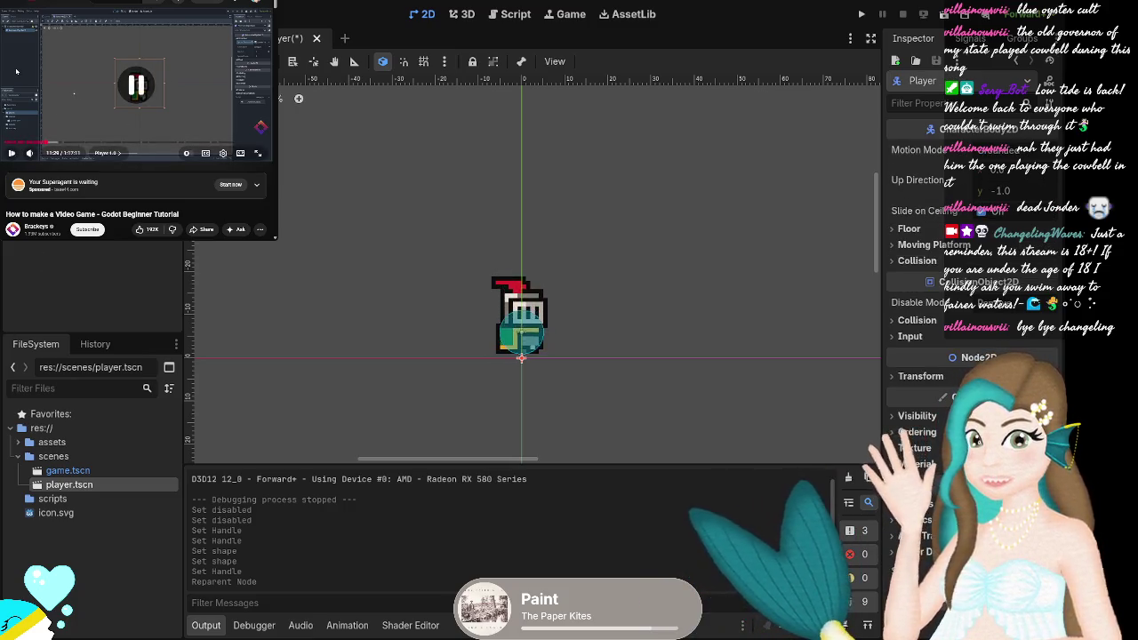
left_click(51, 144)
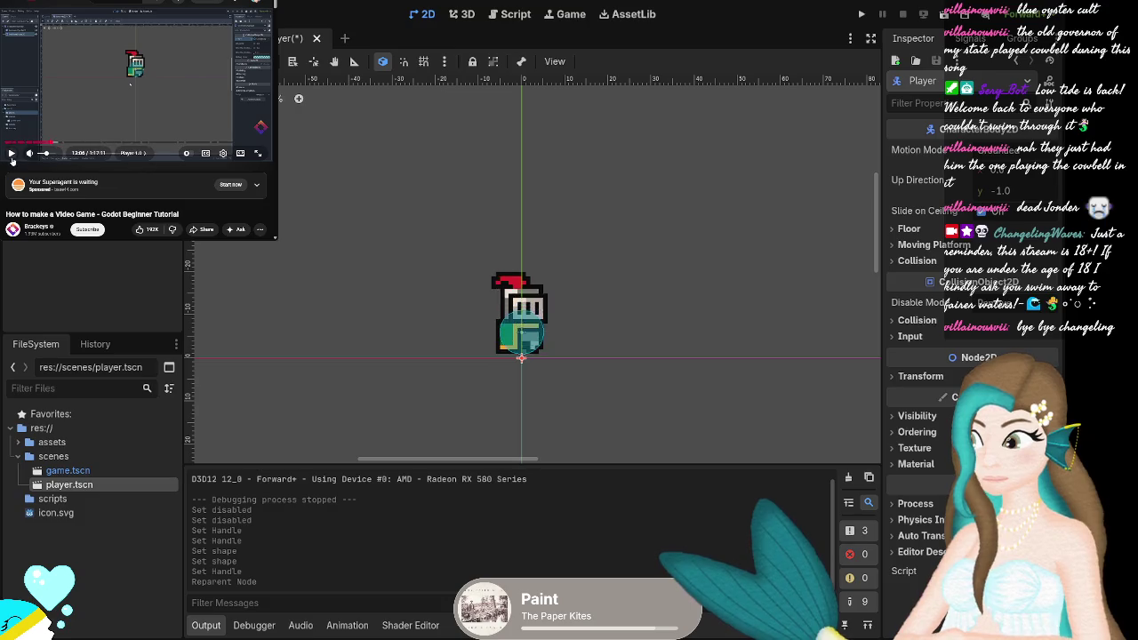
left_click(12, 153)
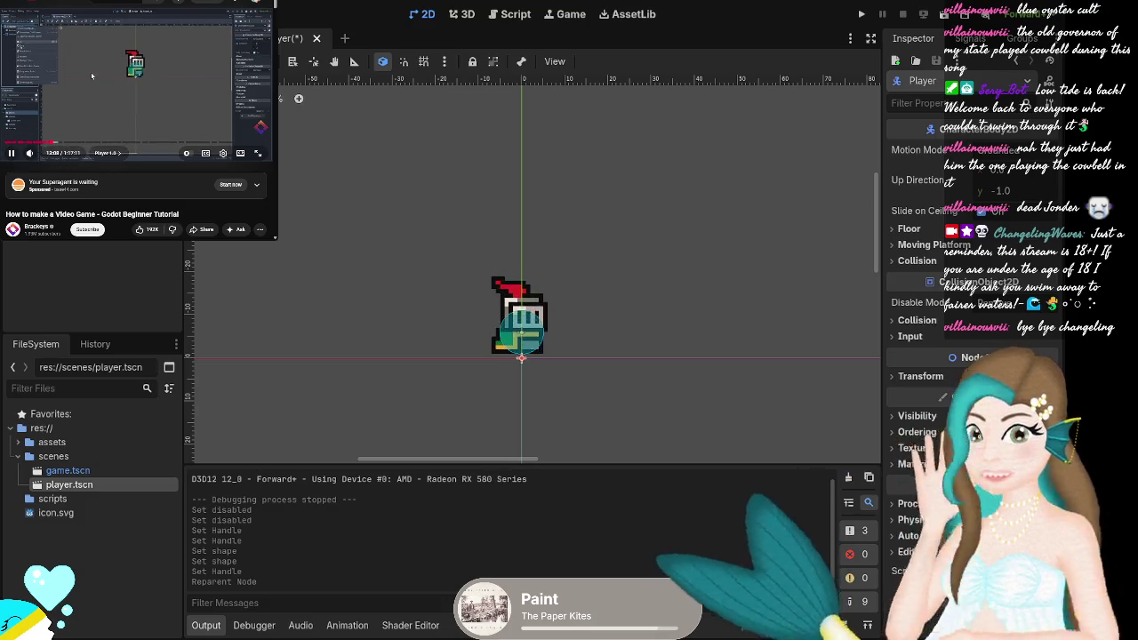
key("Right")
key("Right")
key("Right")
key("Right")
key("Right")
key("Right")
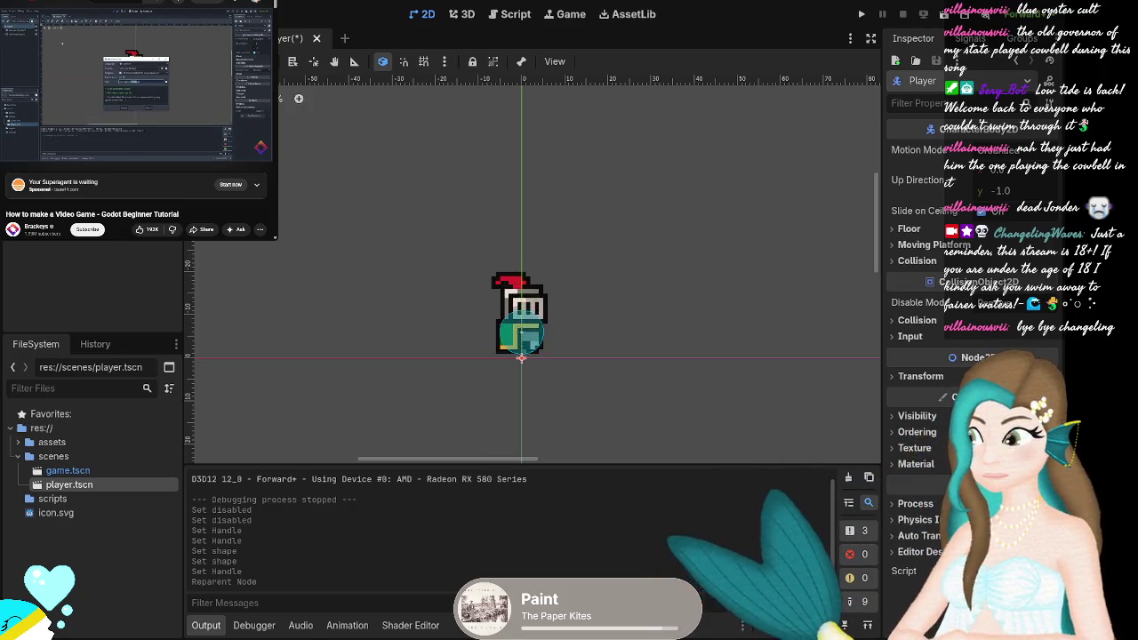
mouse_move(10, 155)
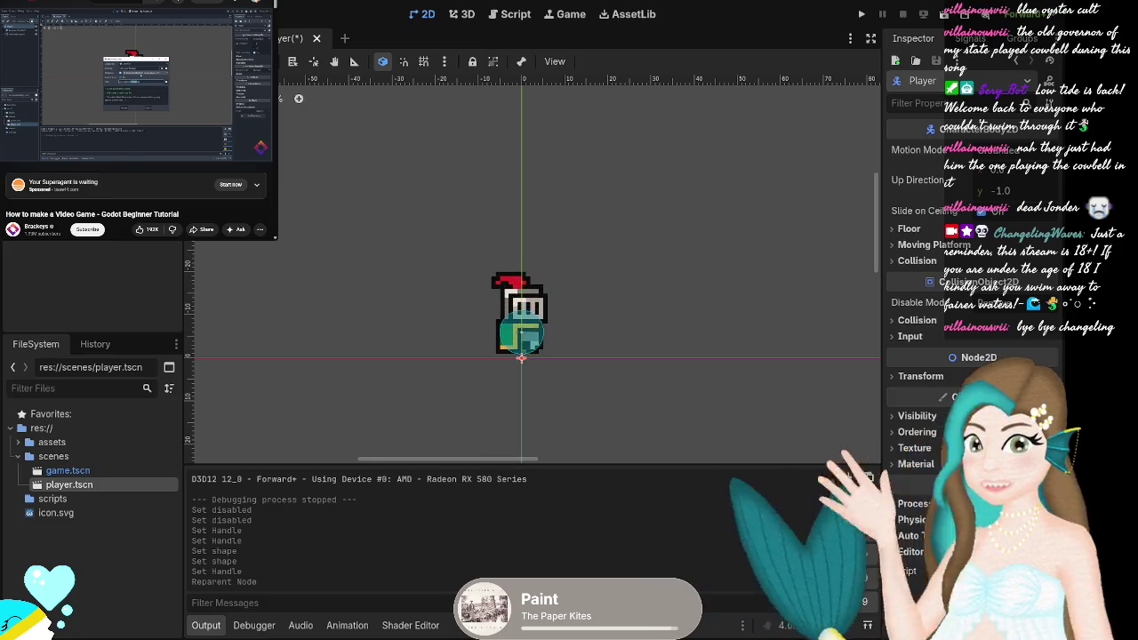
mouse_move(134, 106)
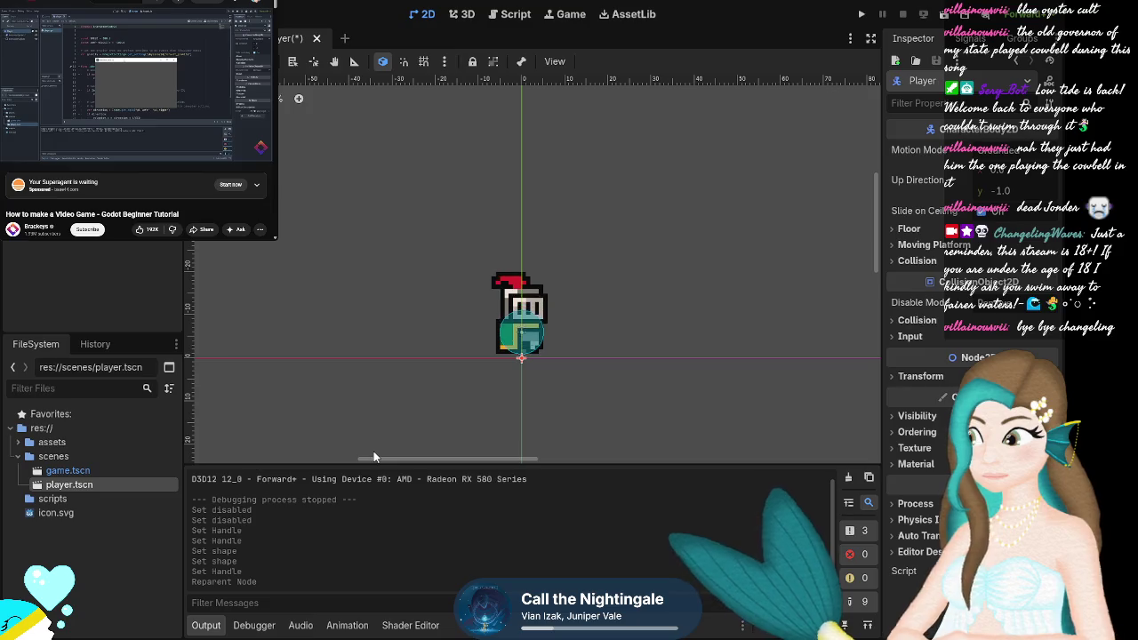
Attach player.gd to Player using the CharacterBody2D basic movement template.
key("Return")
left_click(141, 94)
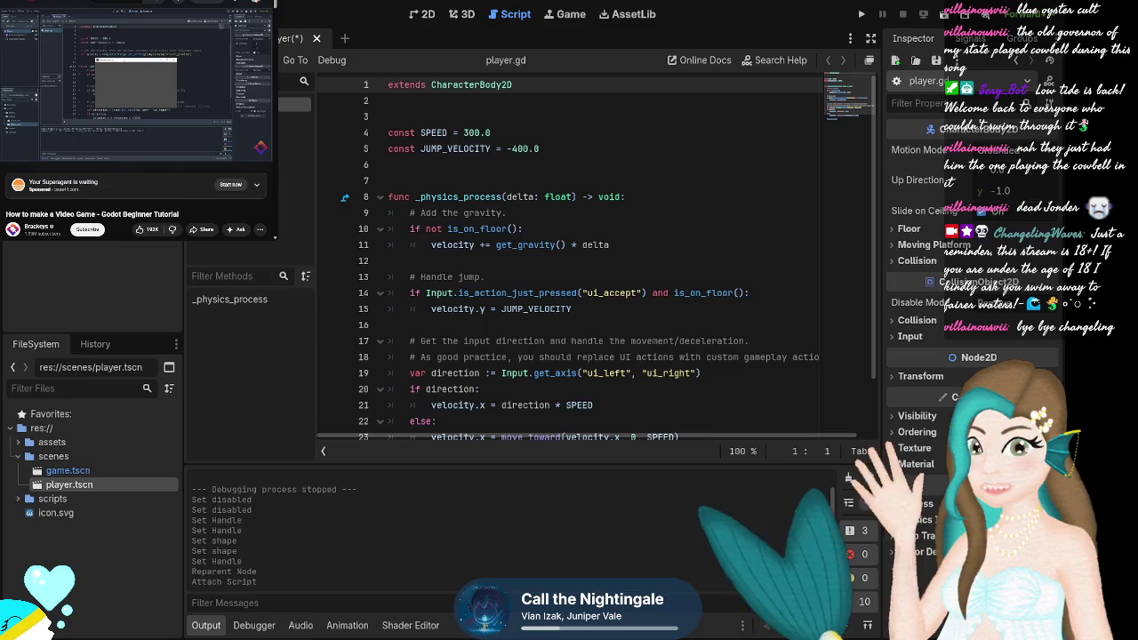
mouse_move(82, 63)
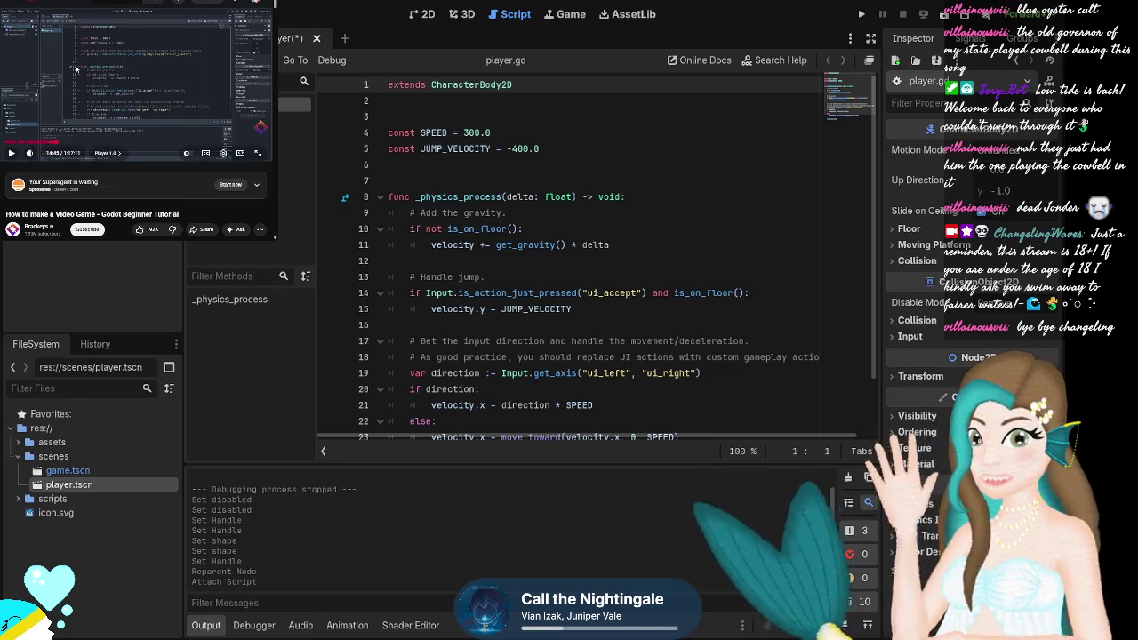
key("j")
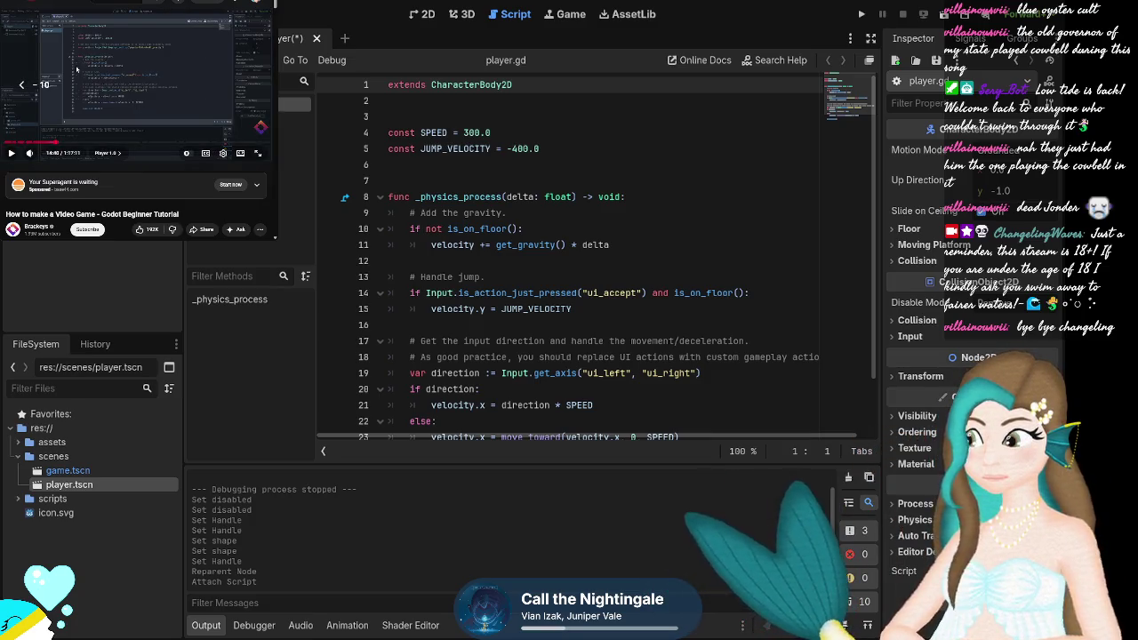
key("Left")
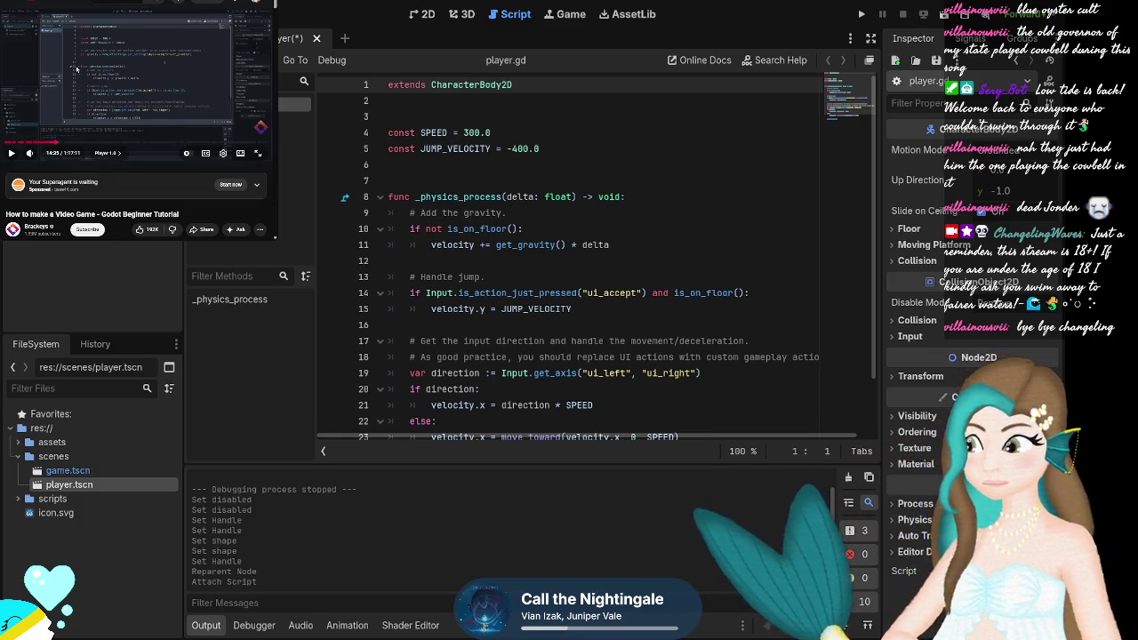
key("j")
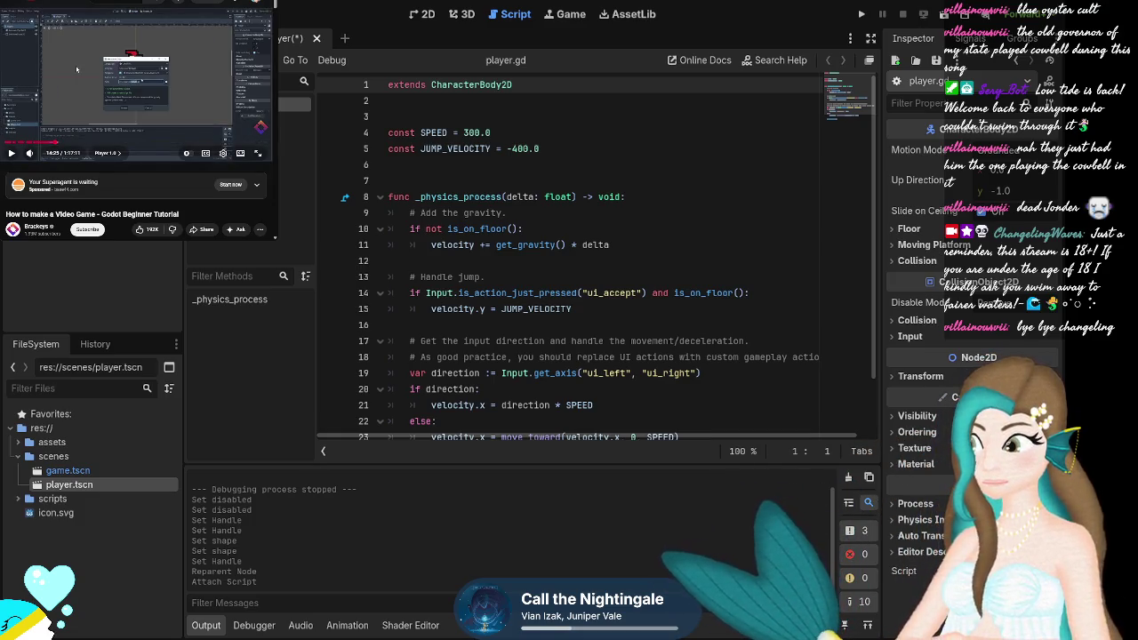
key("k")
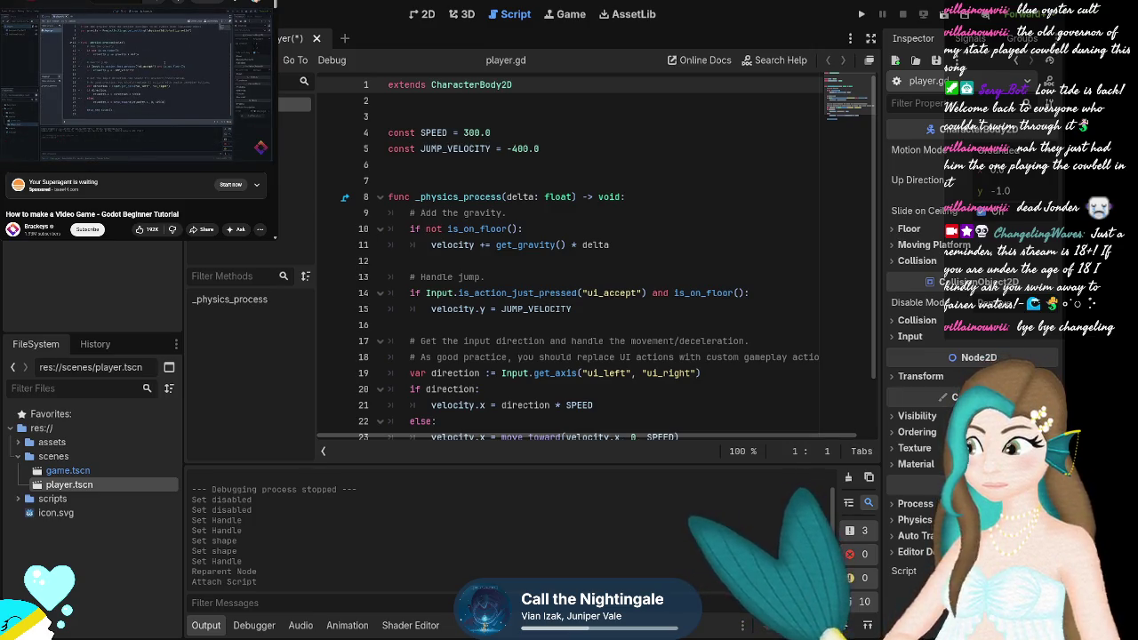
scroll(578, 257, "down", 2)
scroll(578, 257, "up", 2)
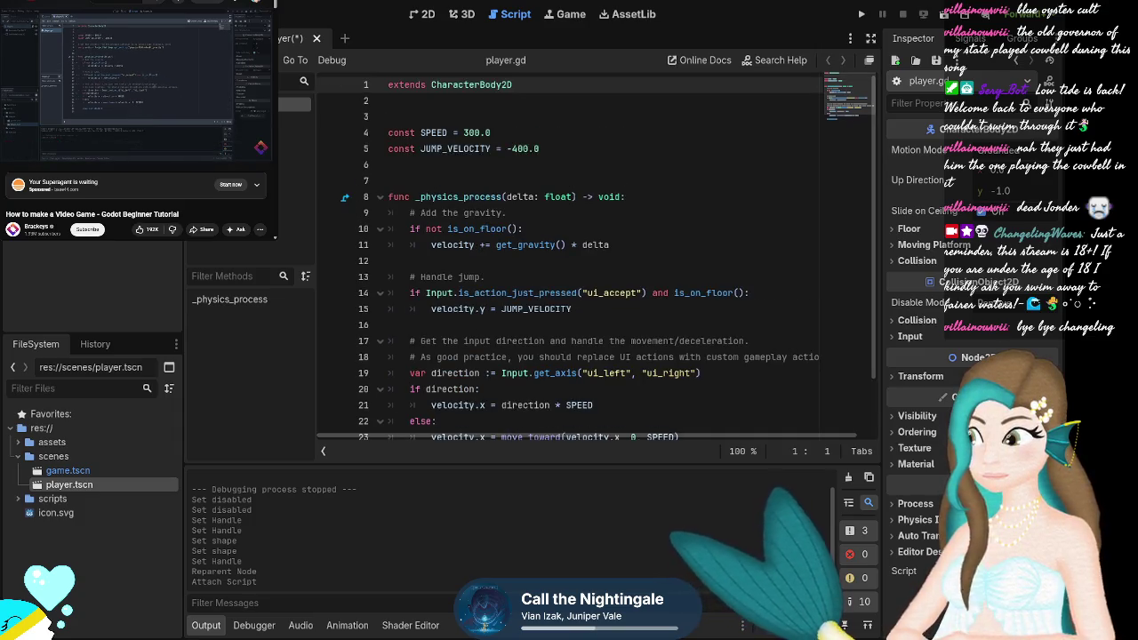
scroll(578, 258, "down", 2)
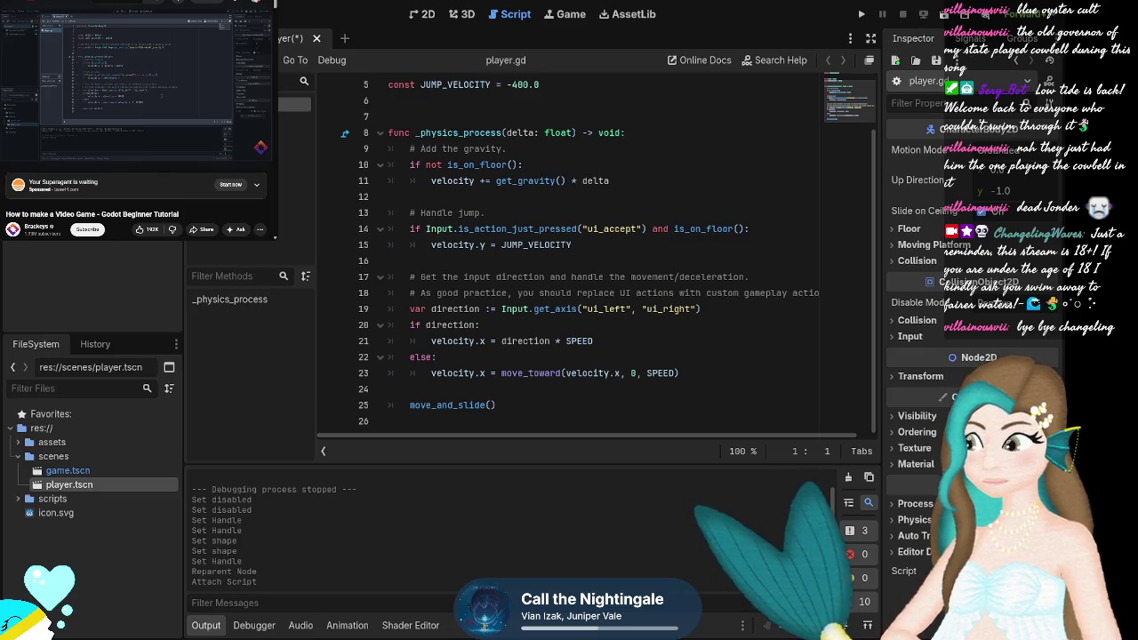
scroll(578, 258, "up", 2)
scroll(578, 257, "down", 2)
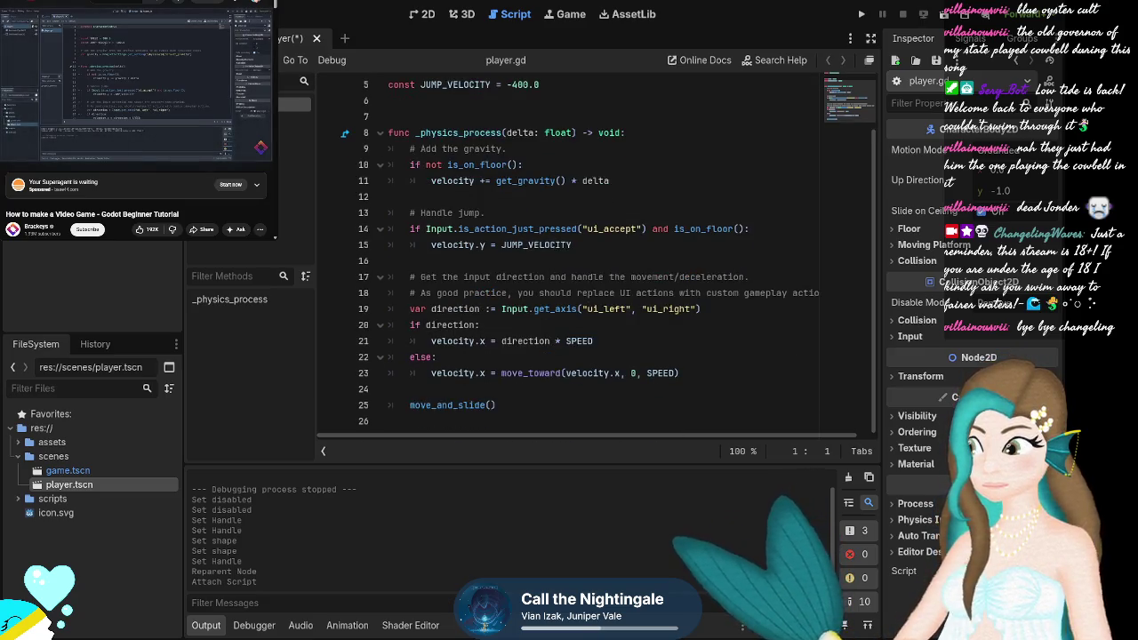
Run the game to test the player's movement.
mouse_move(11, 160)
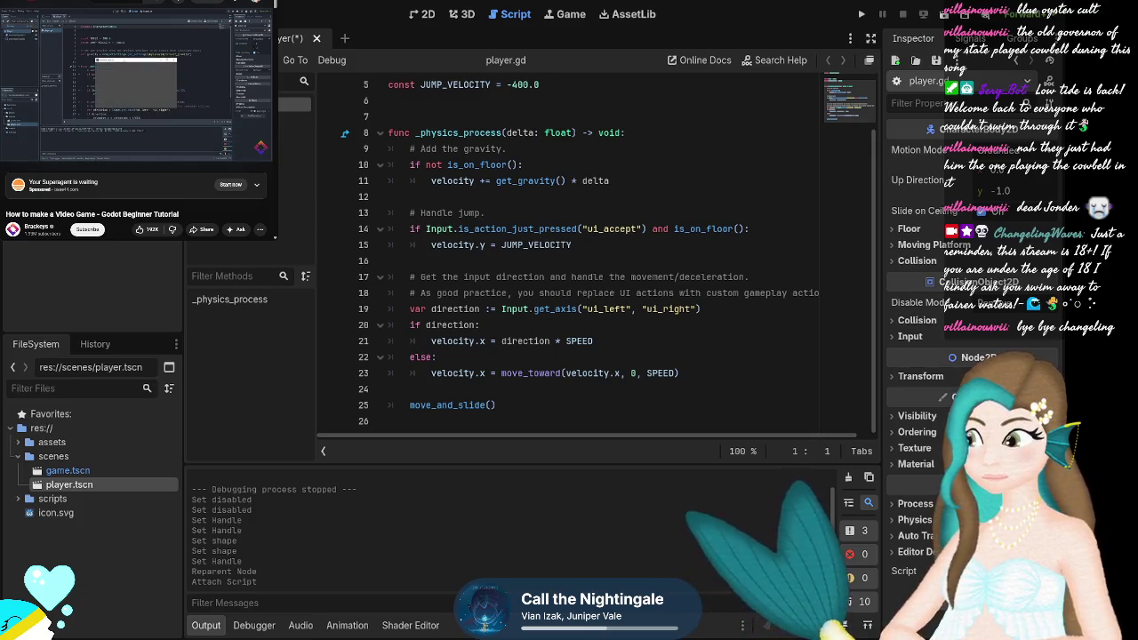
left_click(861, 15)
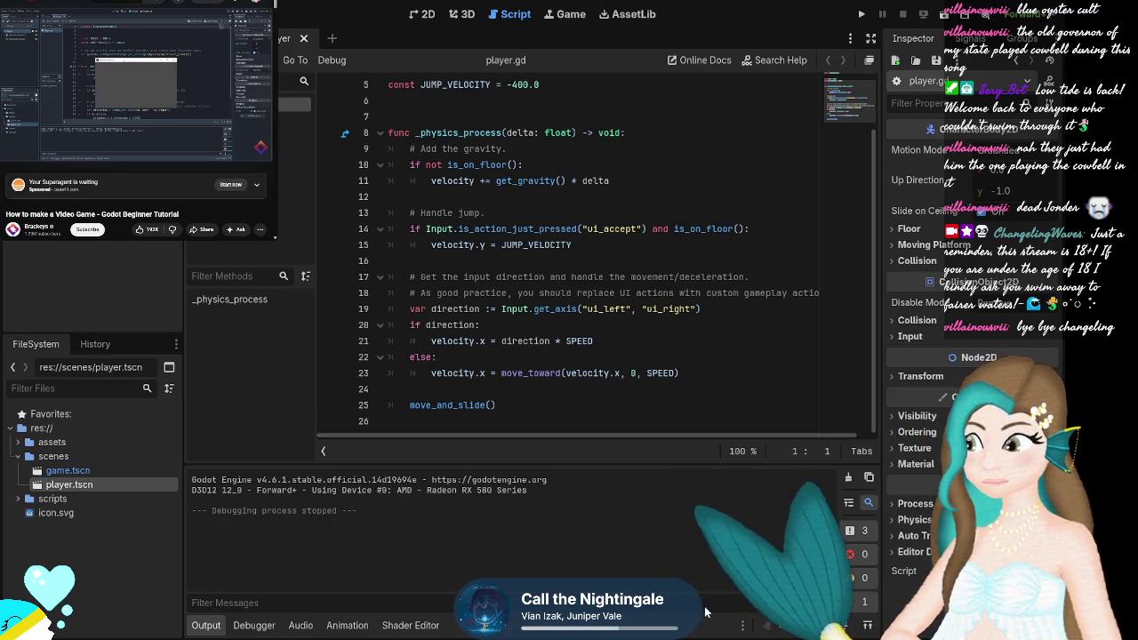
left_click(53, 65)
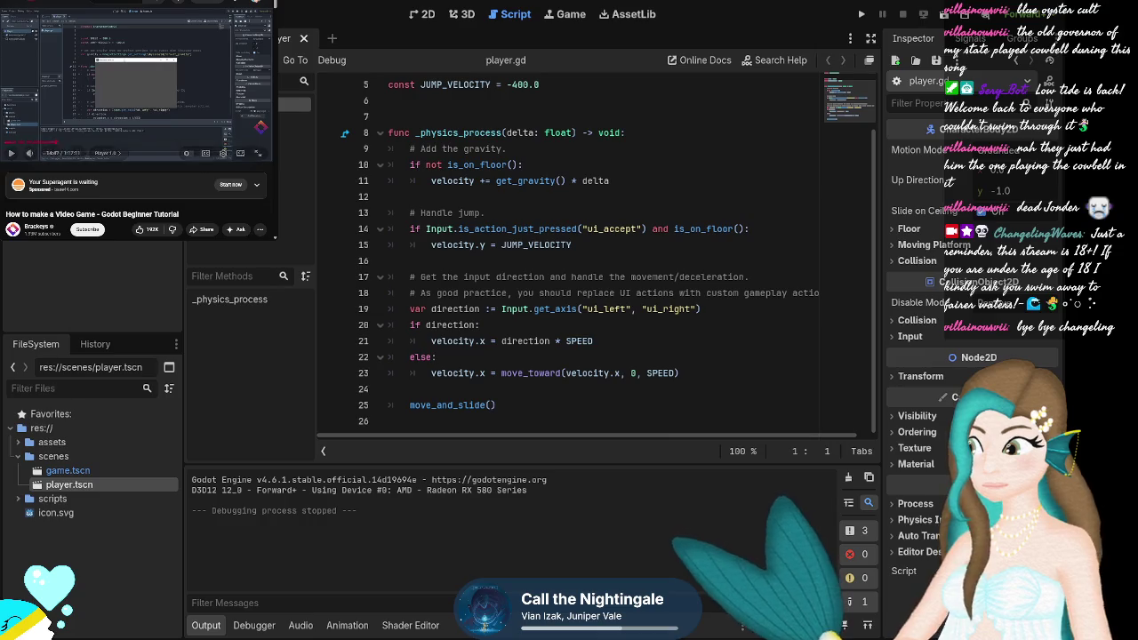
left_click(11, 154)
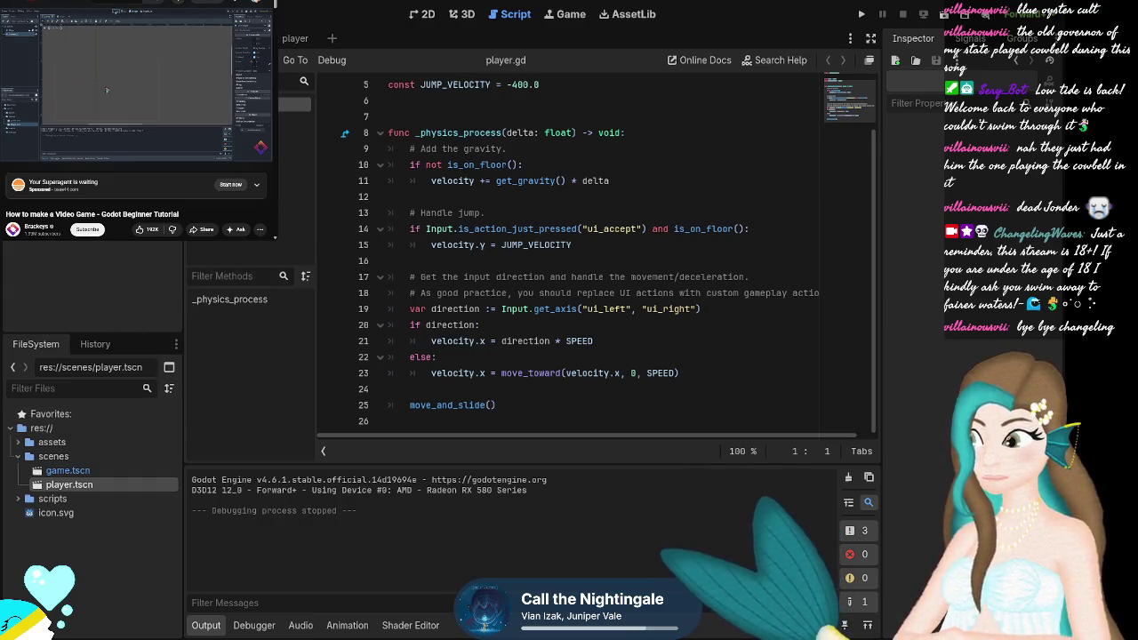
left_click(37, 125)
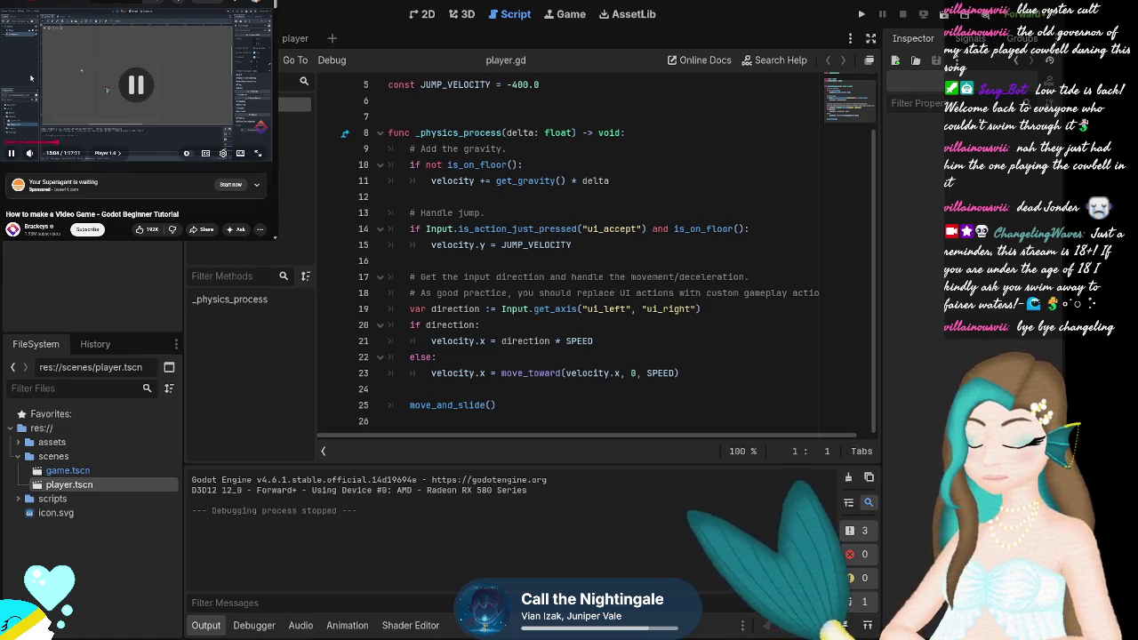
left_click(38, 125)
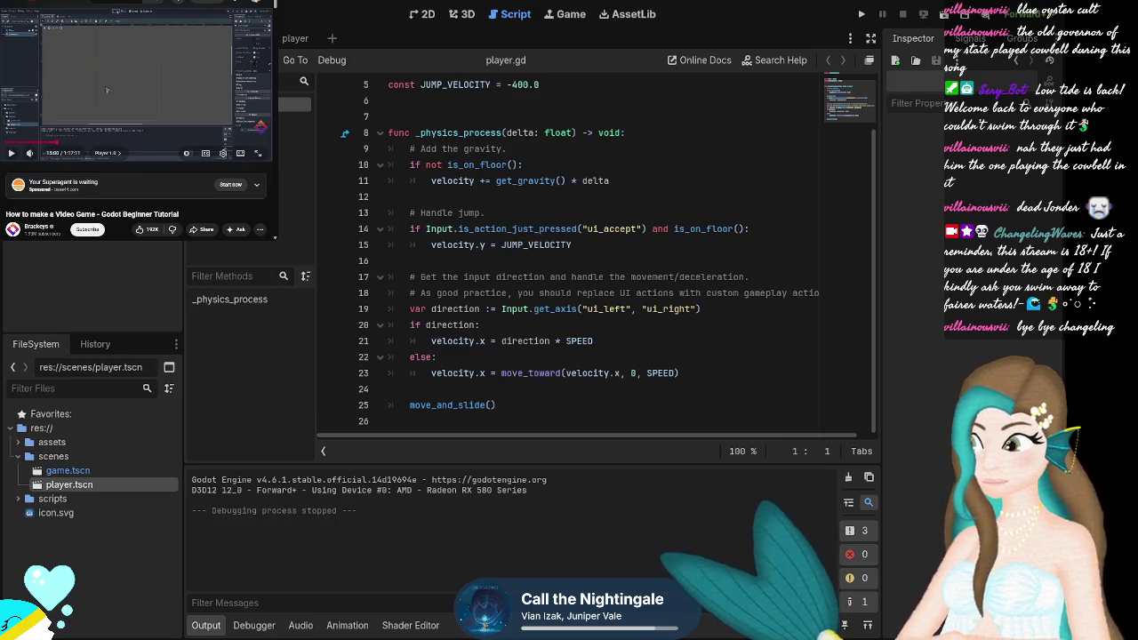
Switch from player.gd back to the 2D workspace showing the knight.
left_click(422, 14)
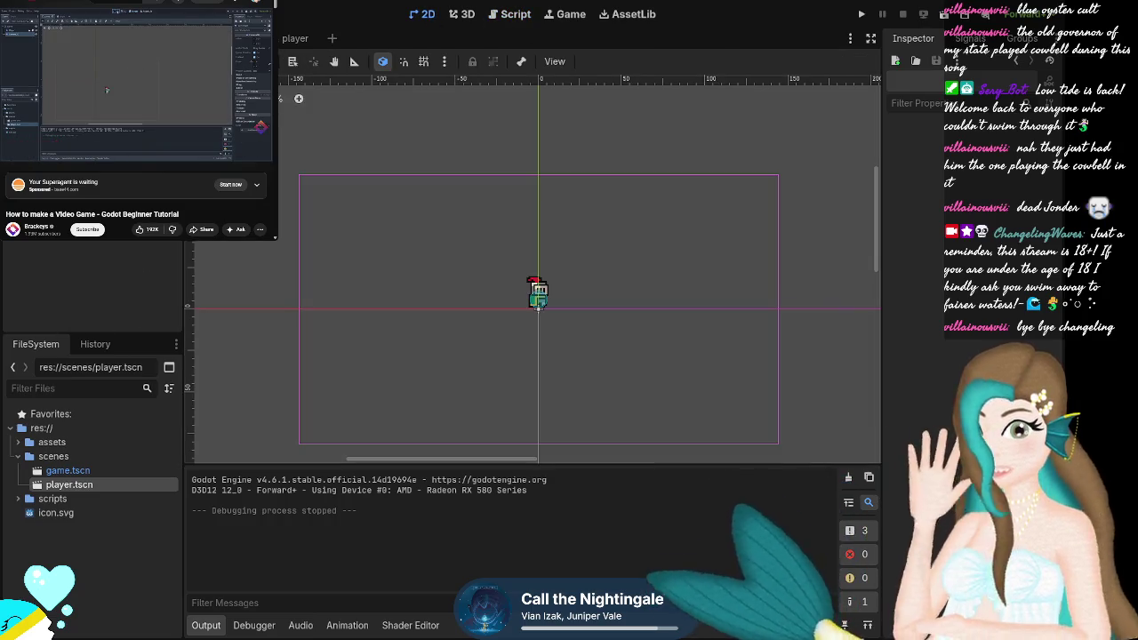
mouse_move(77, 57)
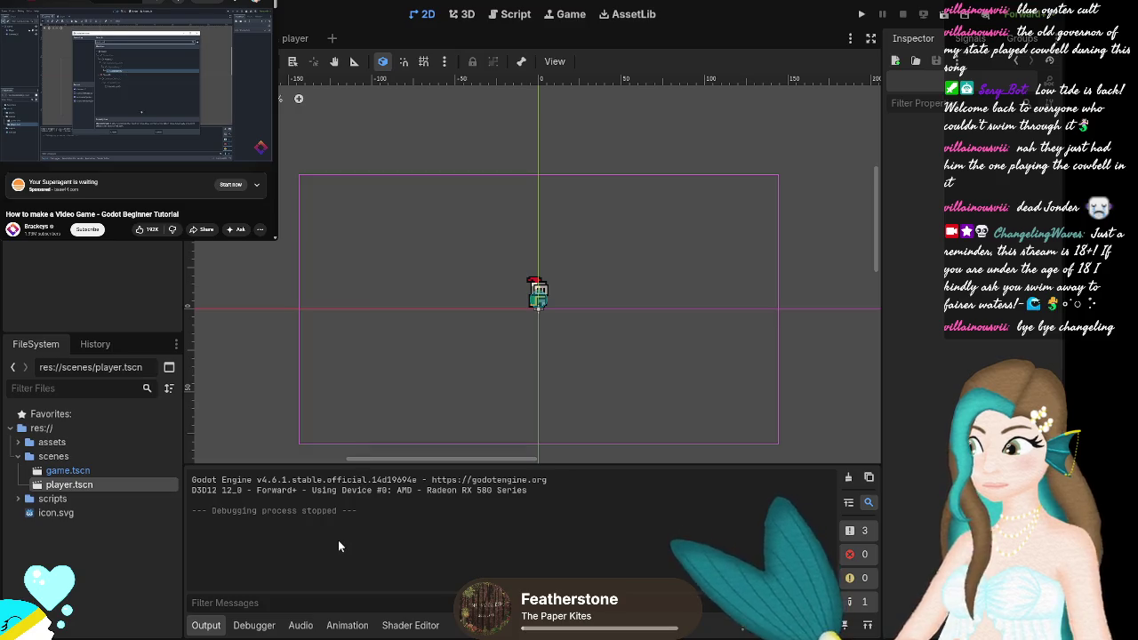
Add a StaticBody2D node with a CollisionShape2D child to the scene.
key("ctrl+shift+z")
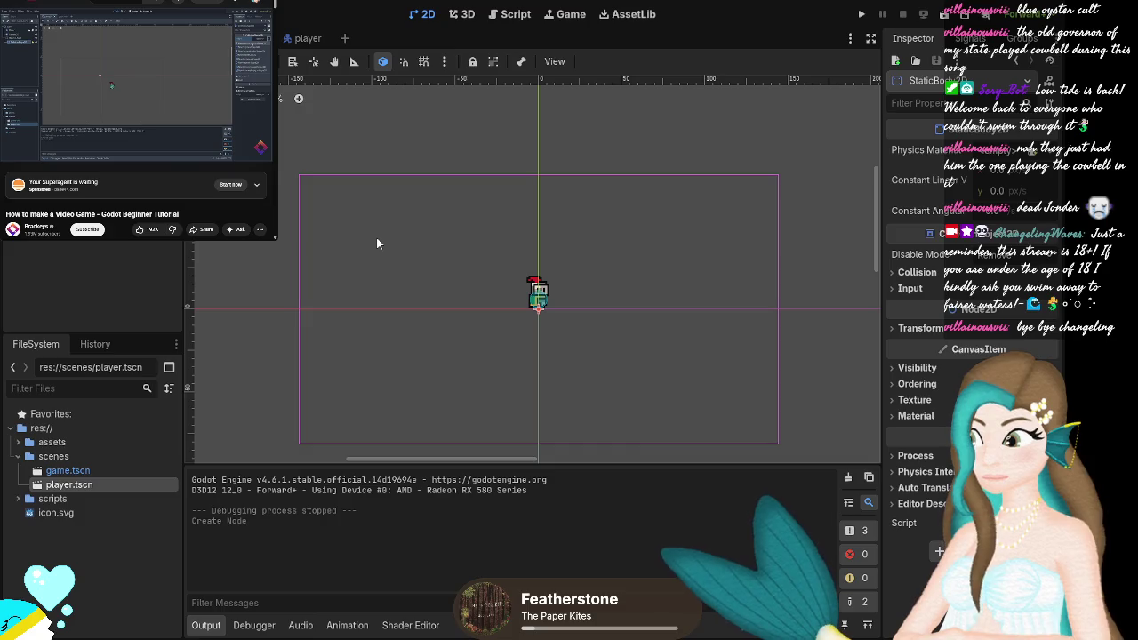
key("Return")
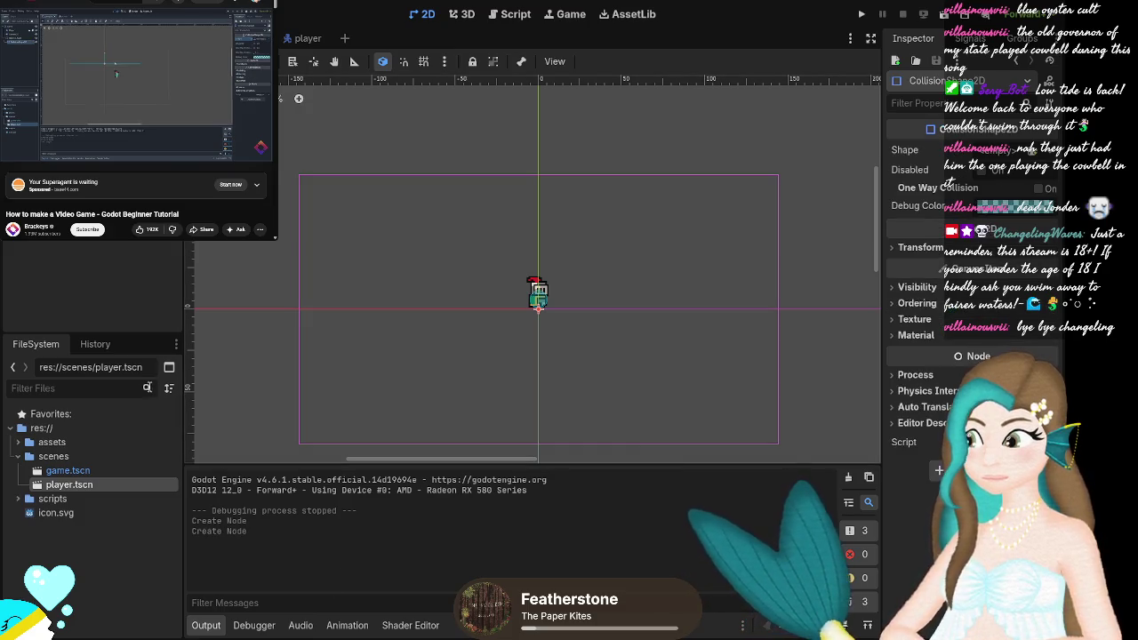
left_click(45, 76)
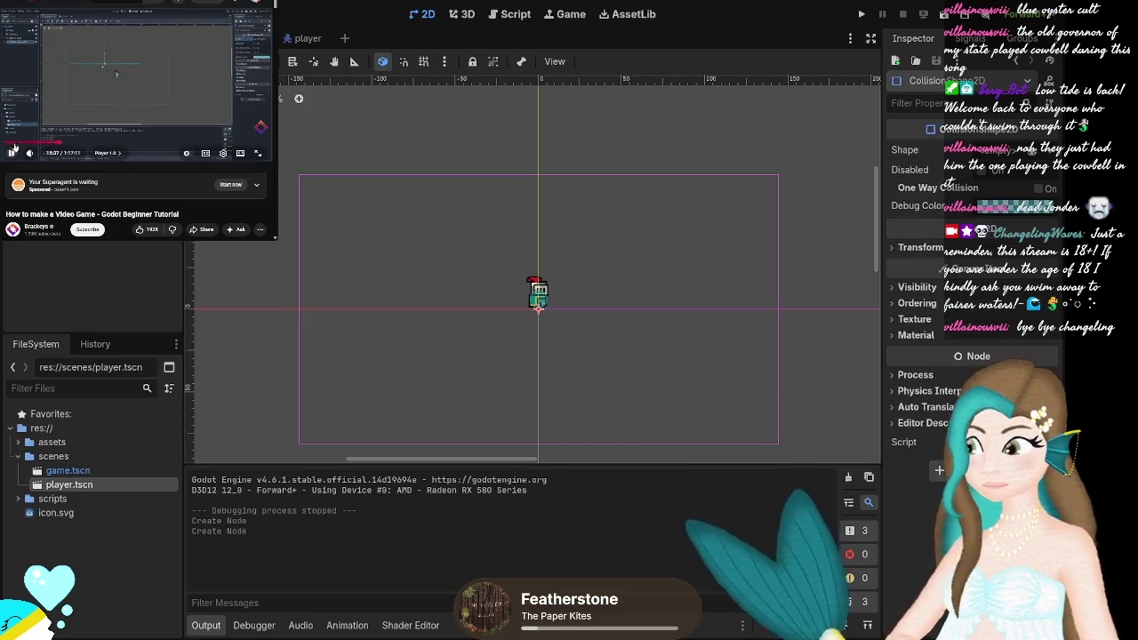
left_click(84, 85)
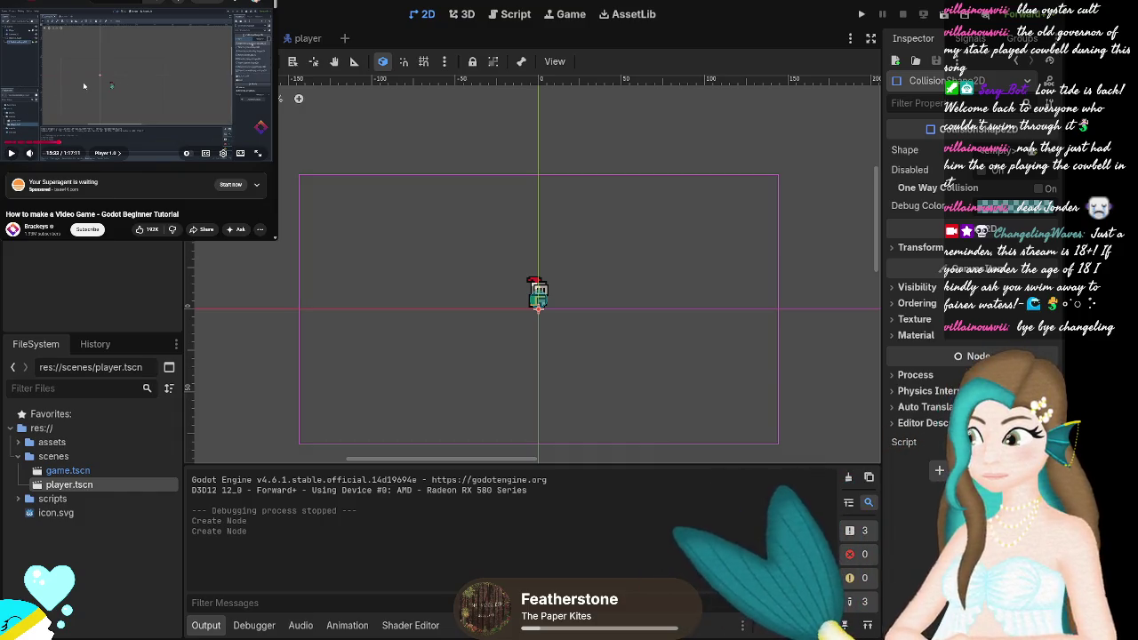
left_click(84, 85)
left_click(89, 77)
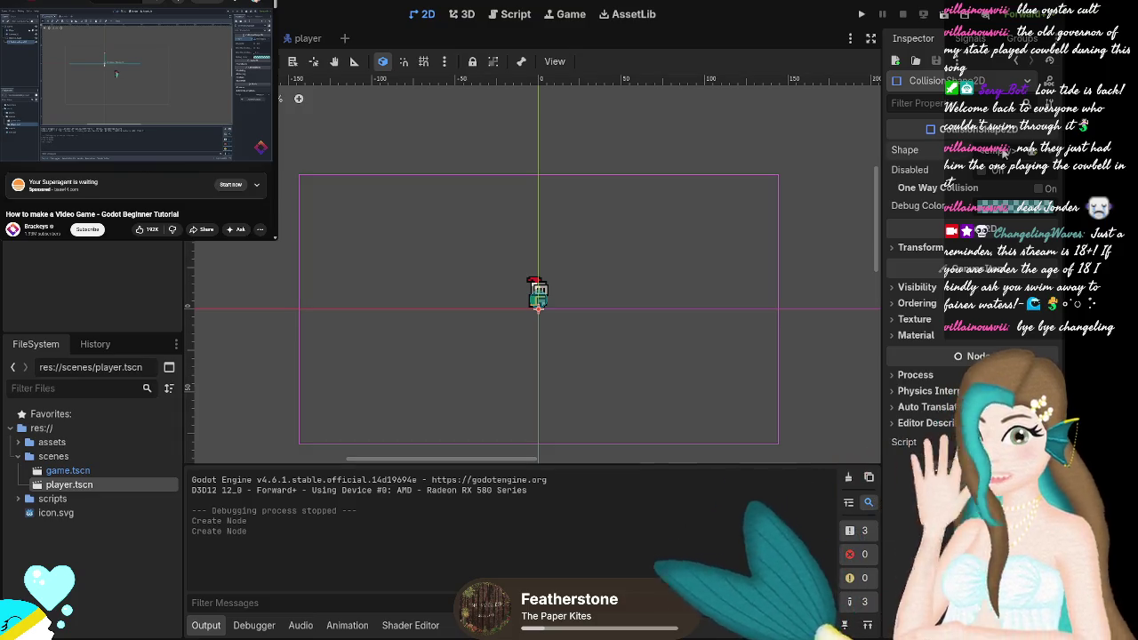
Set the collision shape's Shape to a new WorldBoundaryShape2D floor line.
left_click(981, 190)
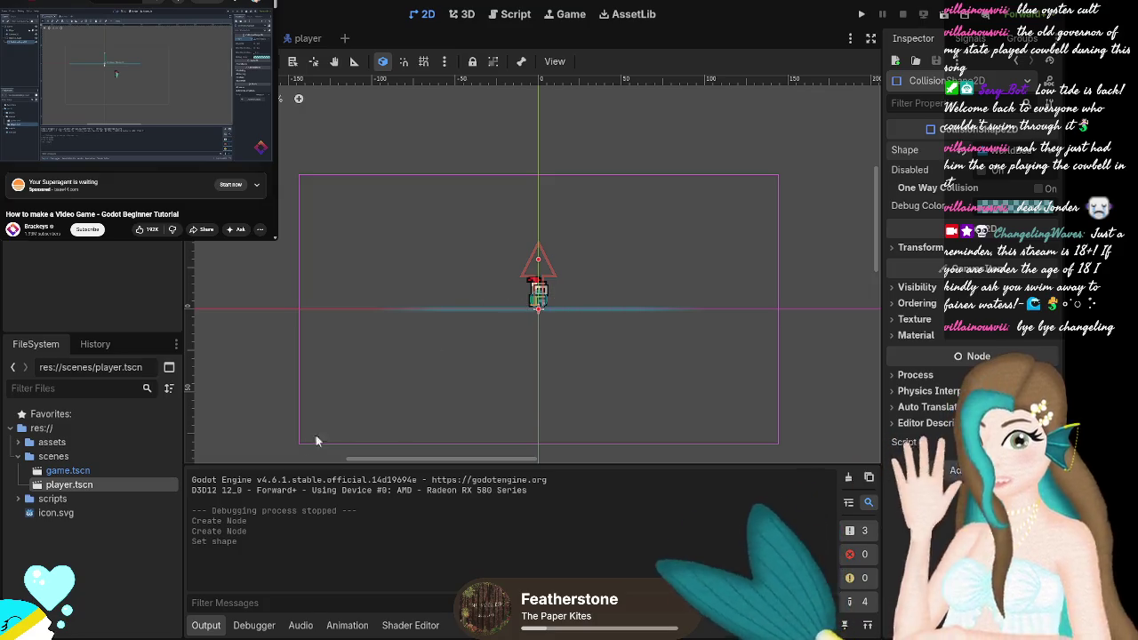
left_click(48, 116)
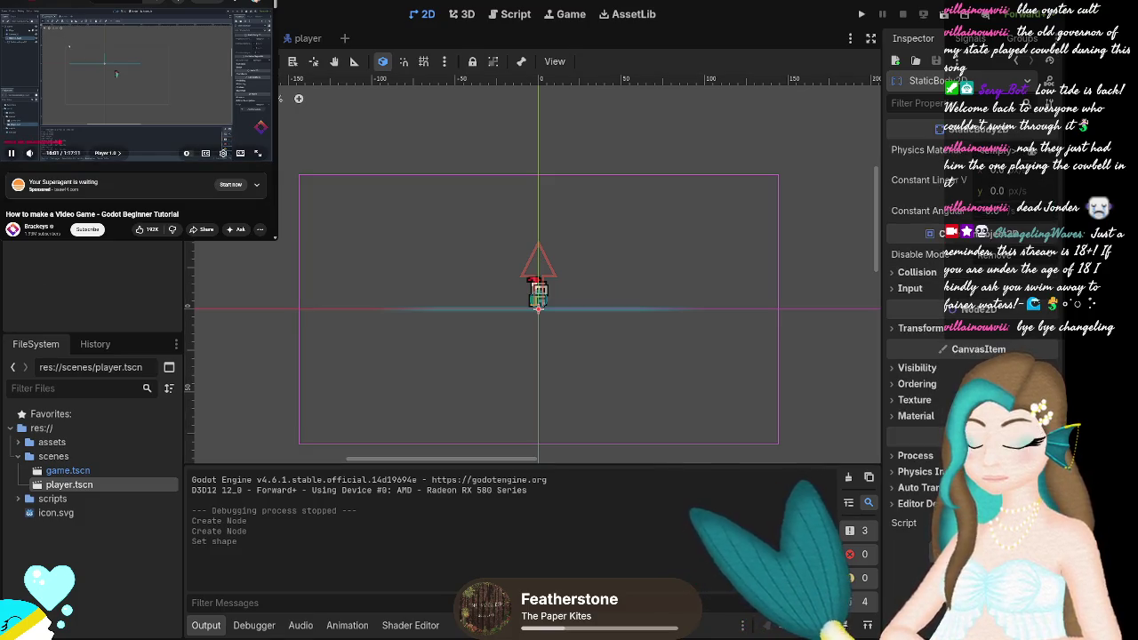
left_click(31, 98)
left_click(46, 54)
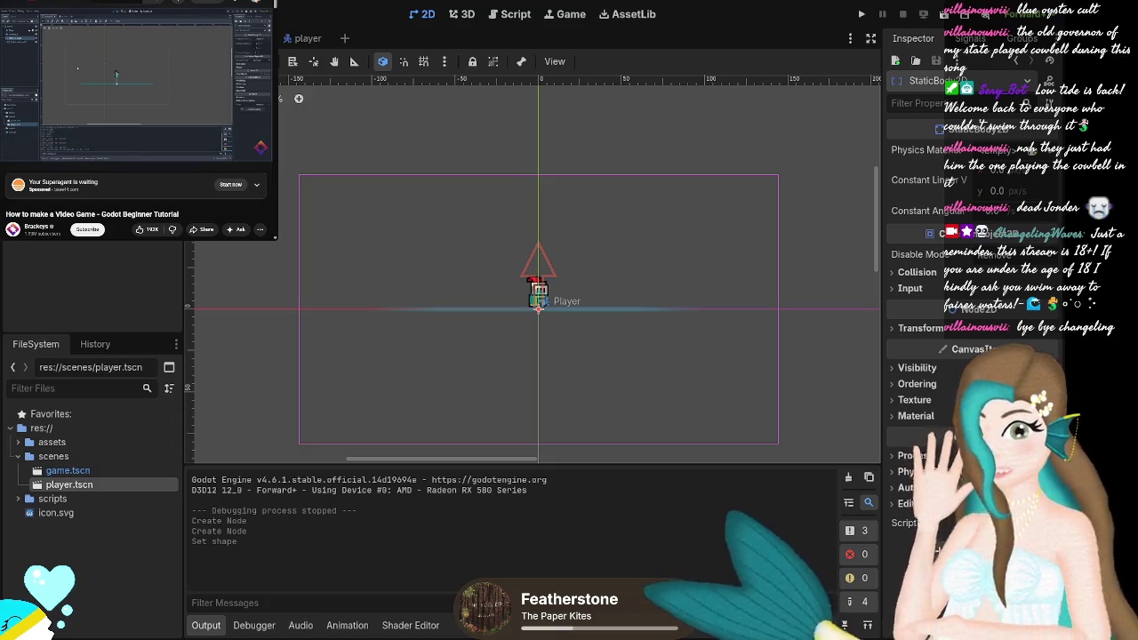
Move the collision shape upward, then undo that move with Ctrl+Z.
left_click(578, 247)
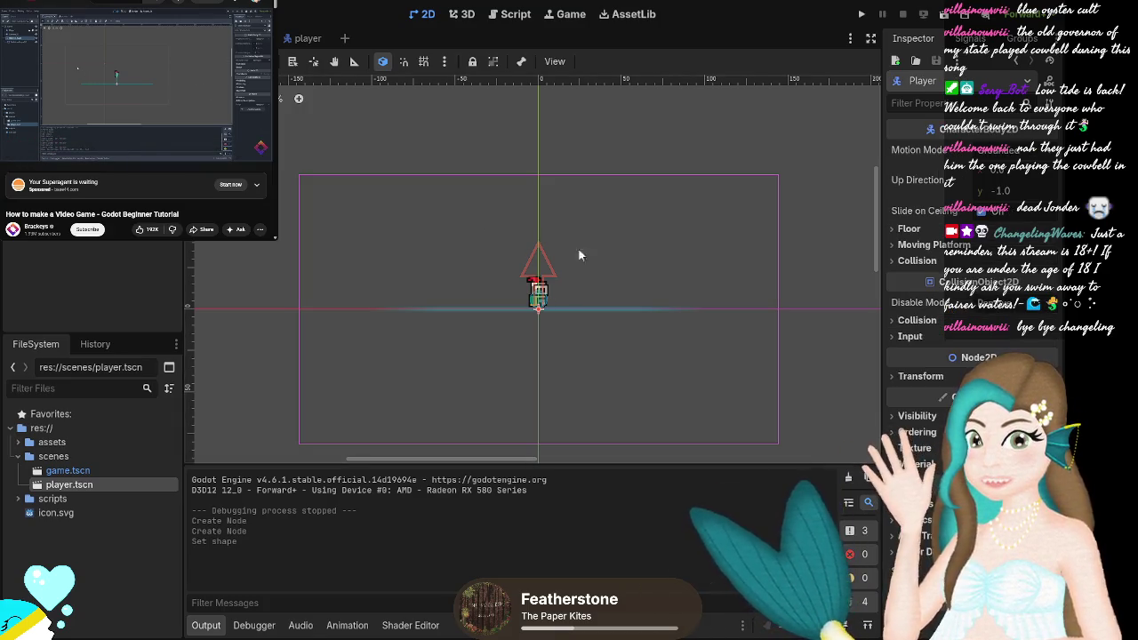
left_click_drag(539, 291, 542, 279)
key("ctrl+z")
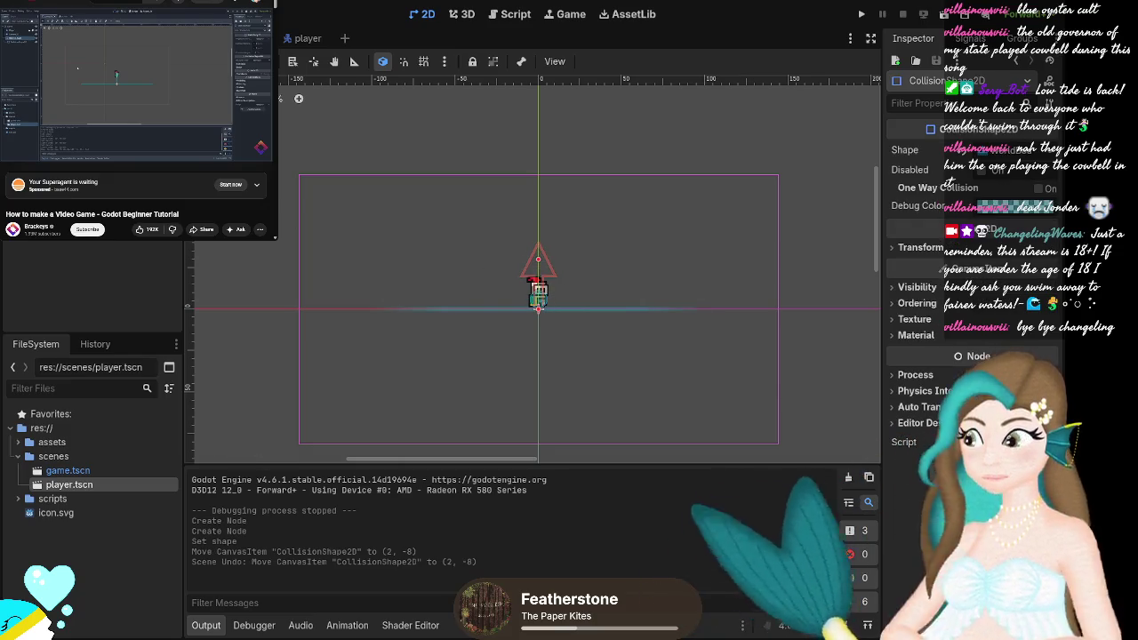
Drag the Player up to (0, -43) above the floor line and run the project.
left_click(538, 290)
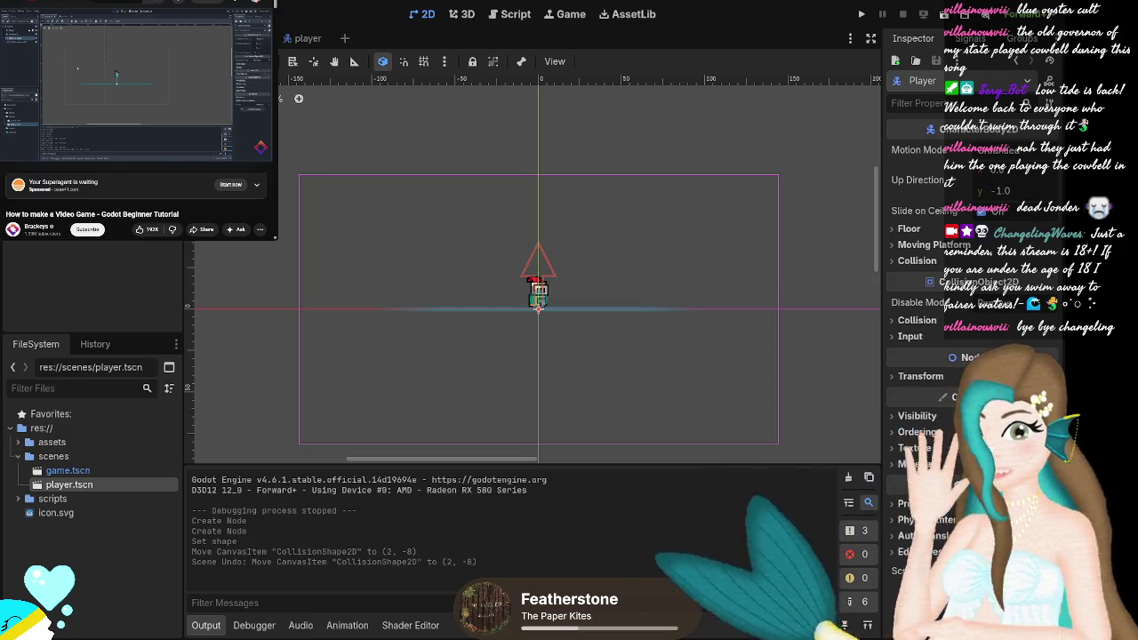
scroll(542, 293, "up", 4)
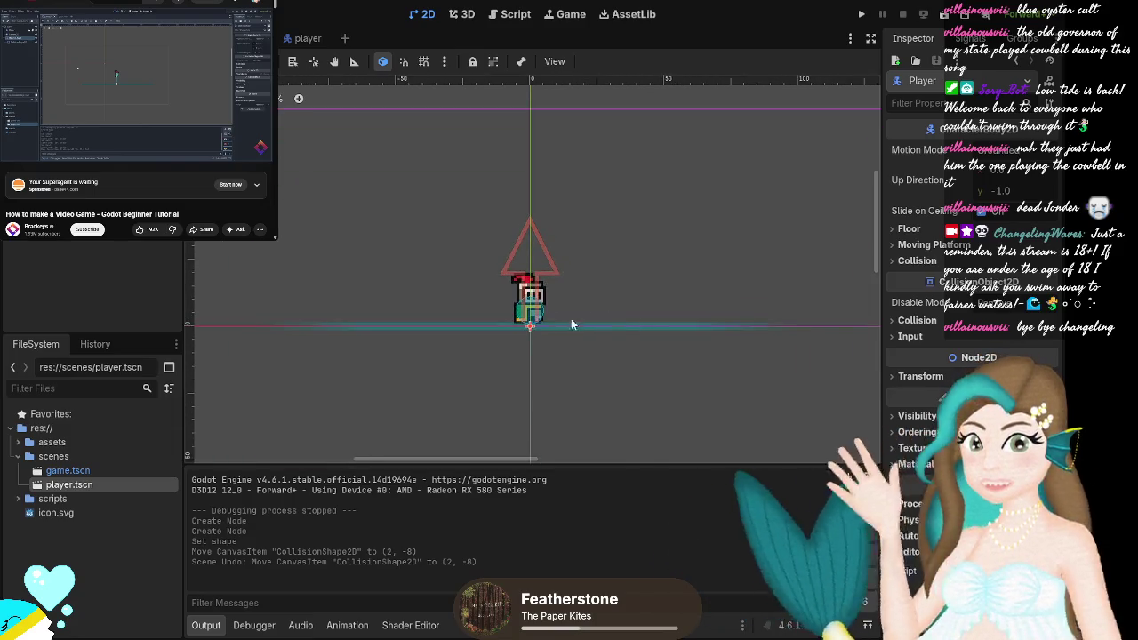
left_click_drag(539, 278, 544, 122)
scroll(536, 315, "down", 5)
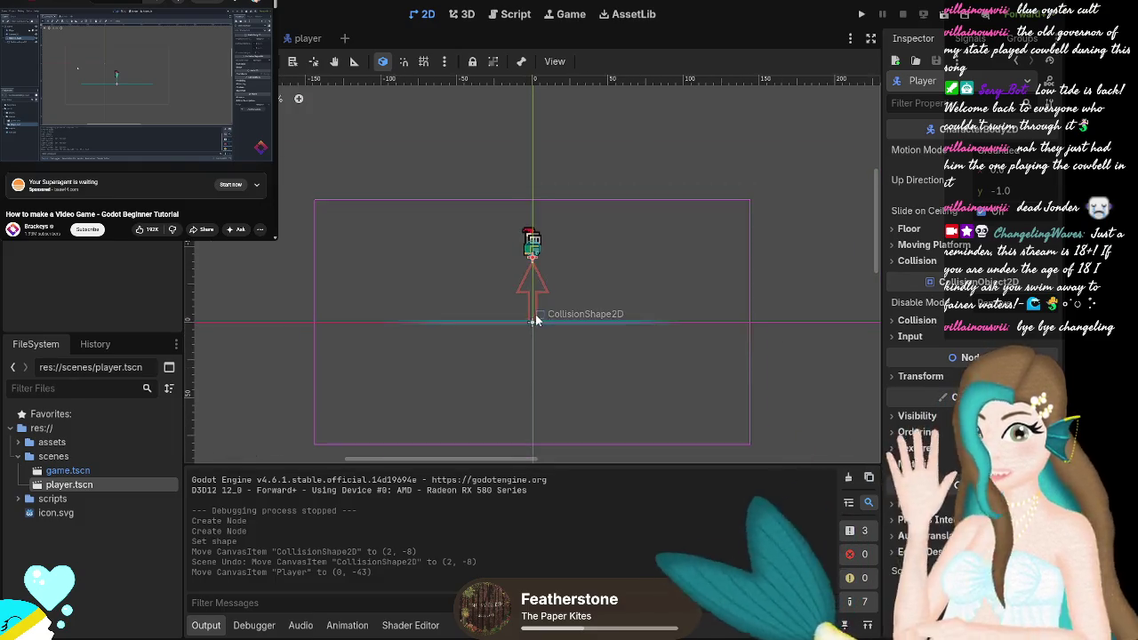
scroll(536, 320, "down", 1)
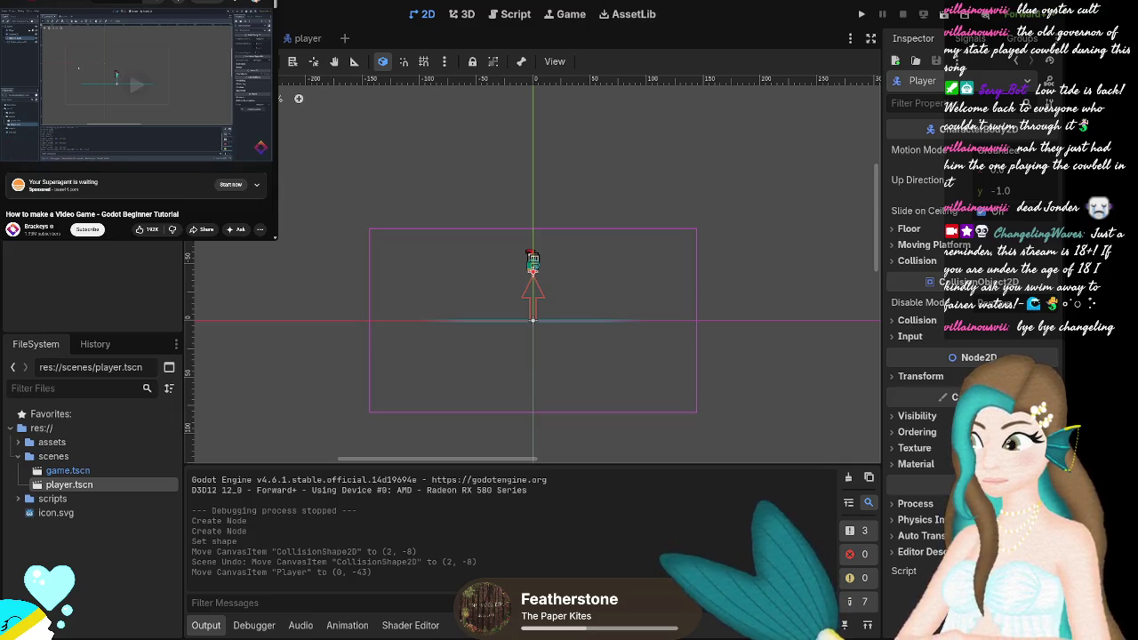
mouse_move(265, 74)
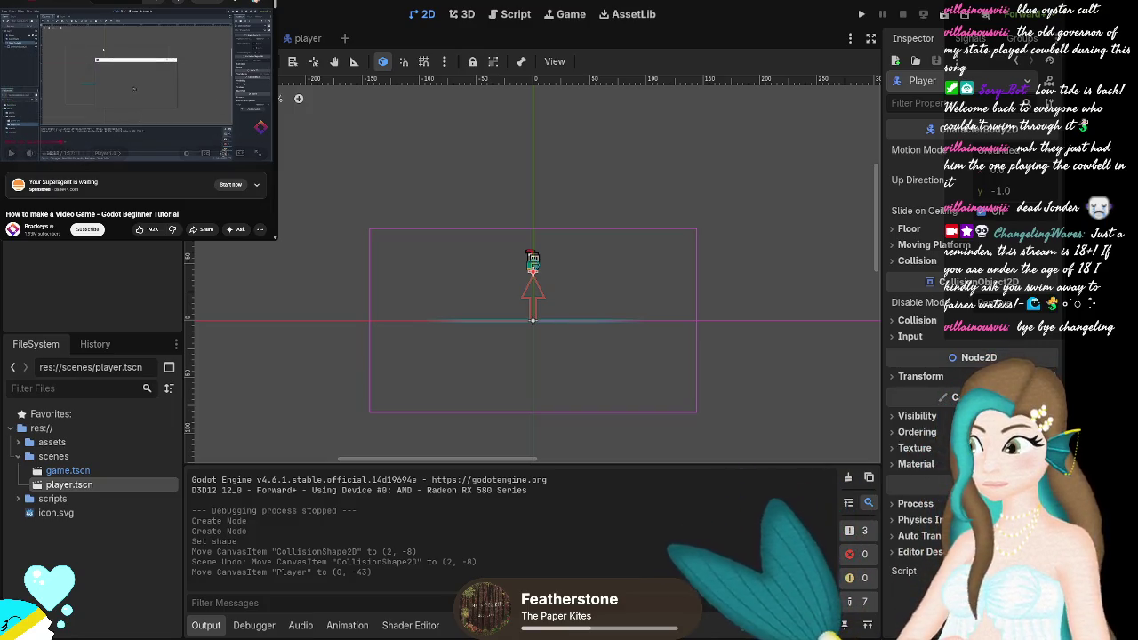
left_click(862, 14)
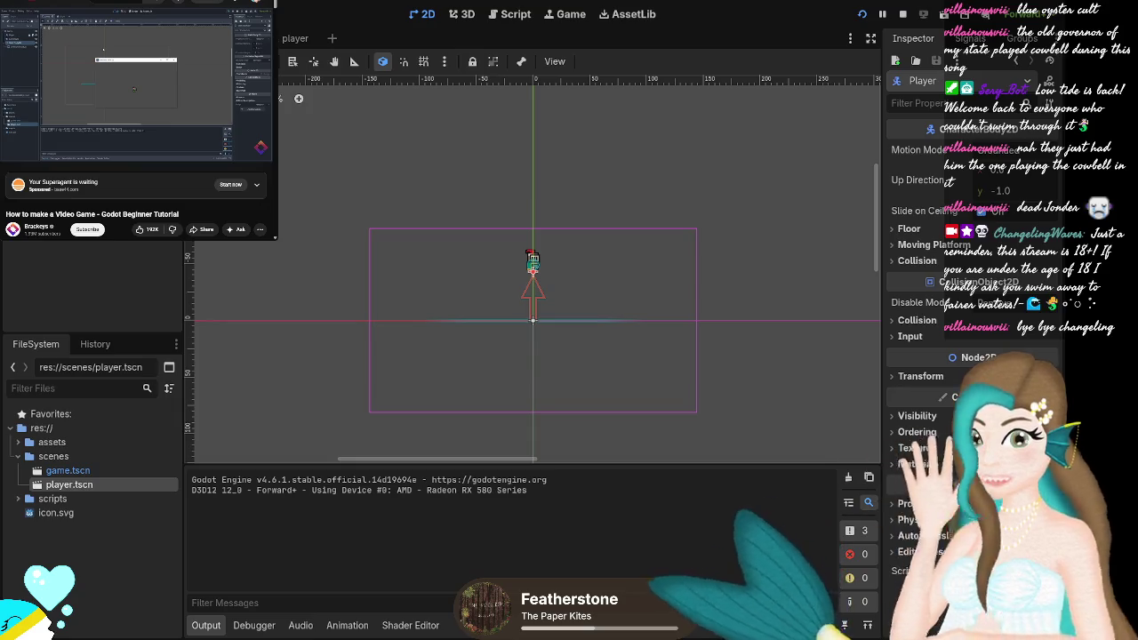
Stop the game, drag the Player down toward the floor line, and test again.
key("F8")
scroll(546, 280, "up", 5)
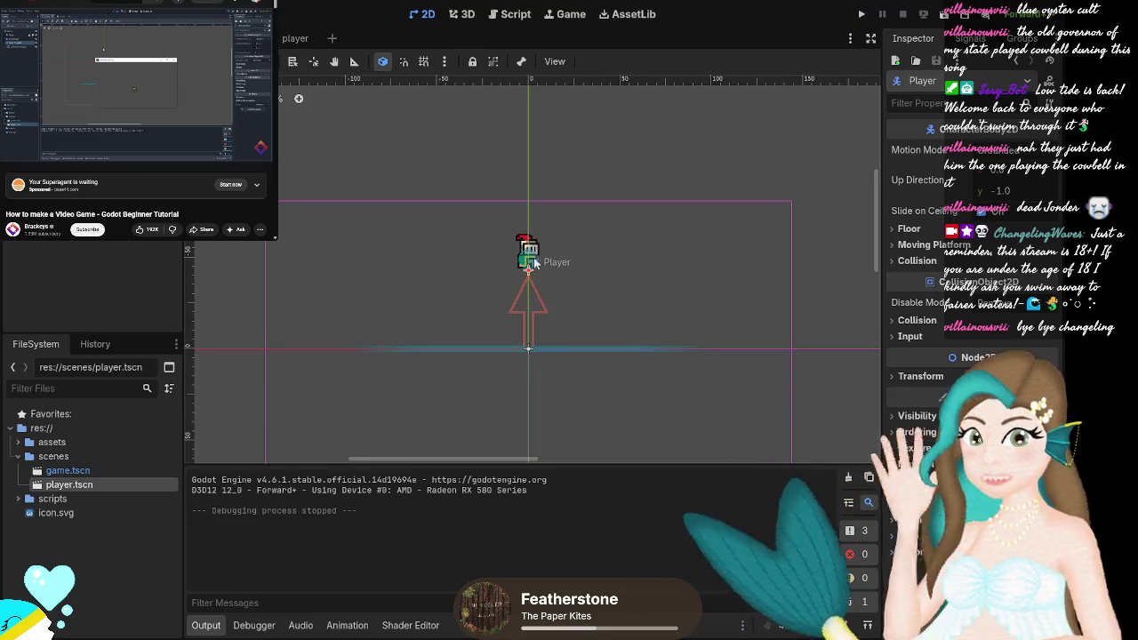
left_click_drag(535, 247, 536, 397)
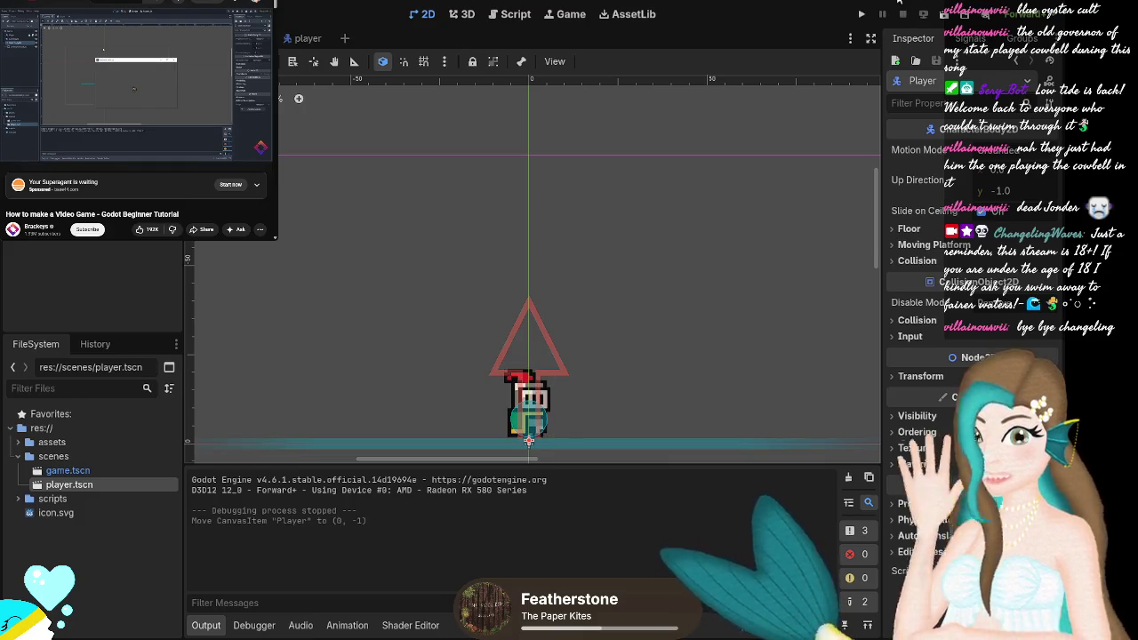
left_click(862, 15)
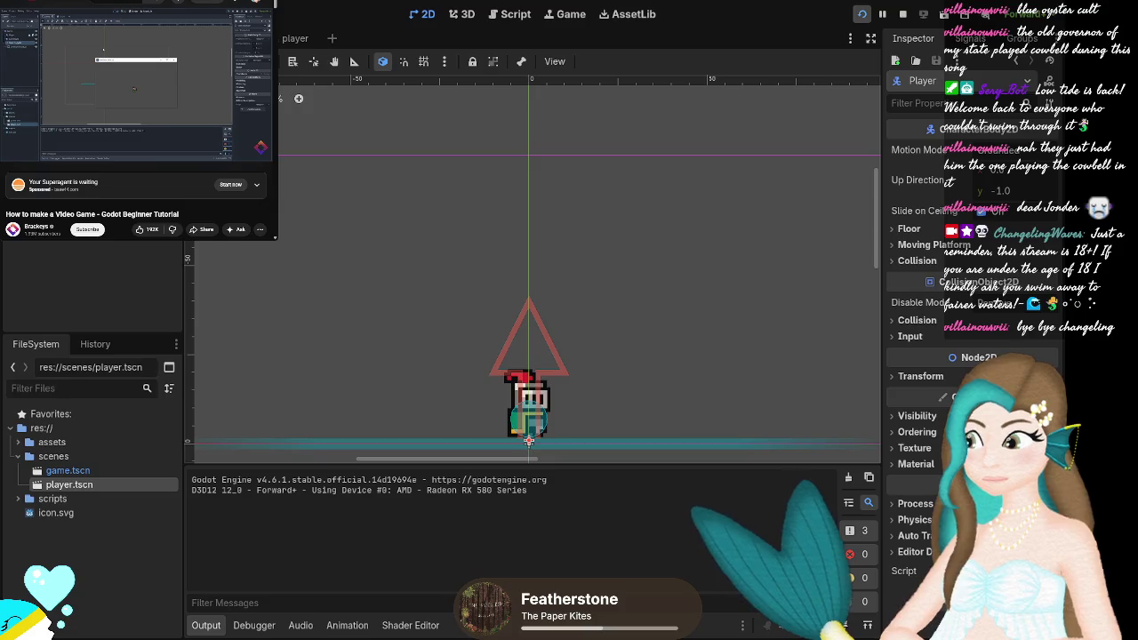
key("F8")
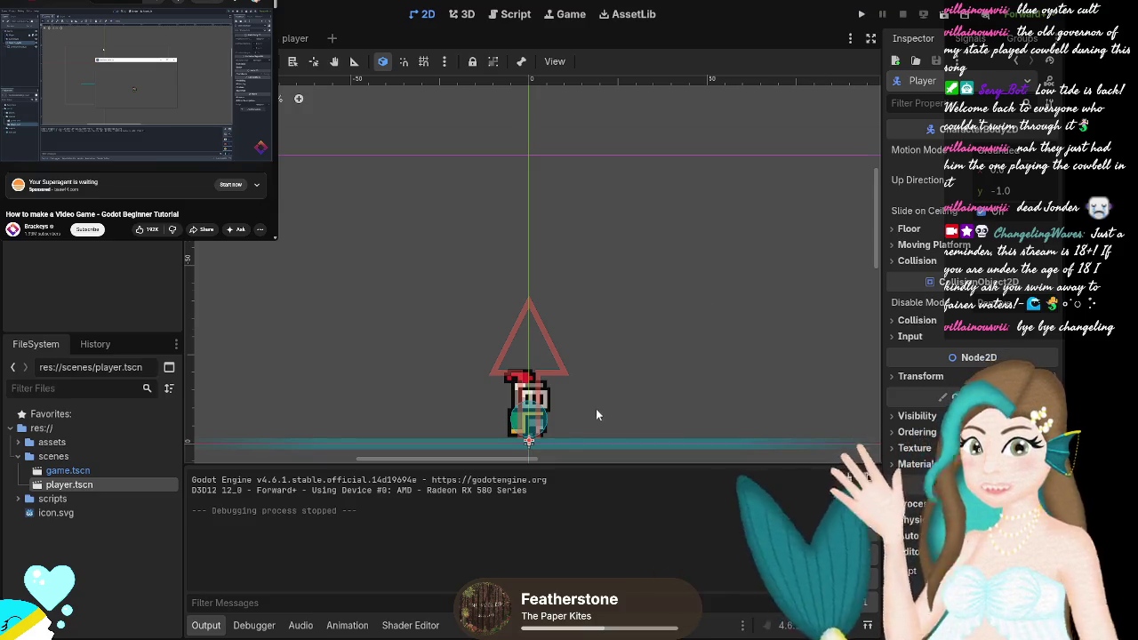
Nudge the Player down one pixel and run a test to check its placement.
scroll(593, 413, "up", 2)
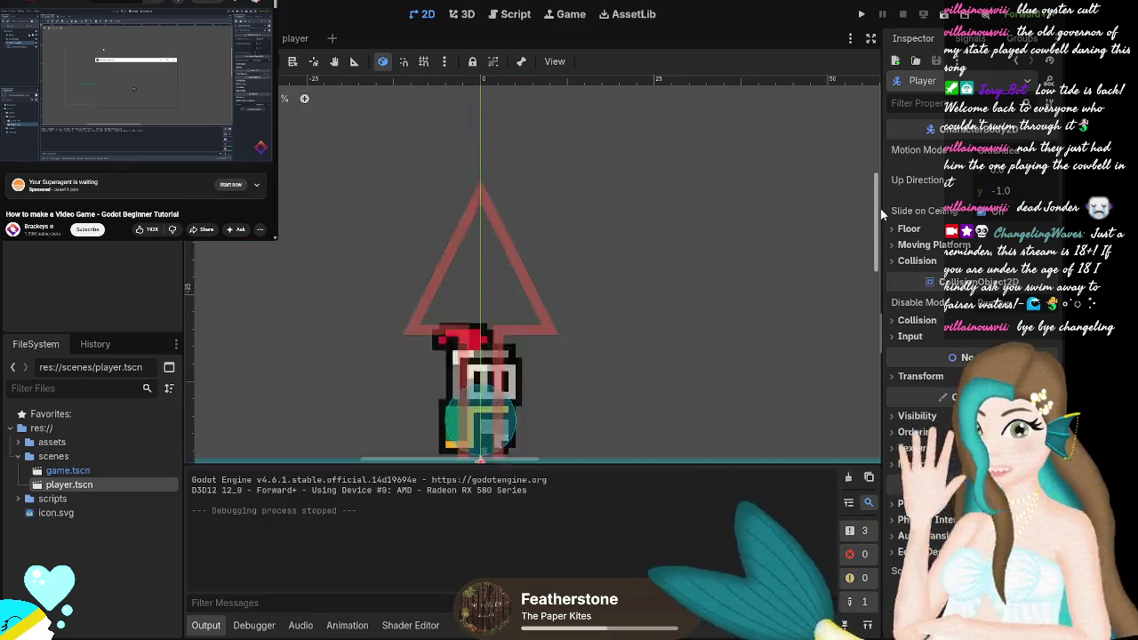
scroll(878, 215, "down", 5)
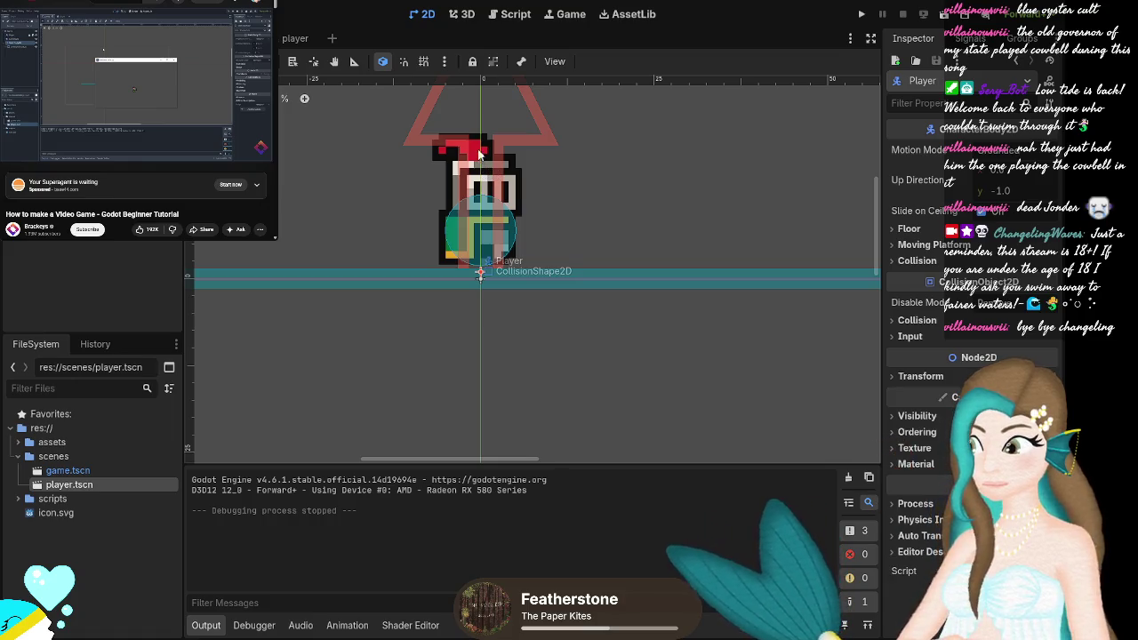
key("Down")
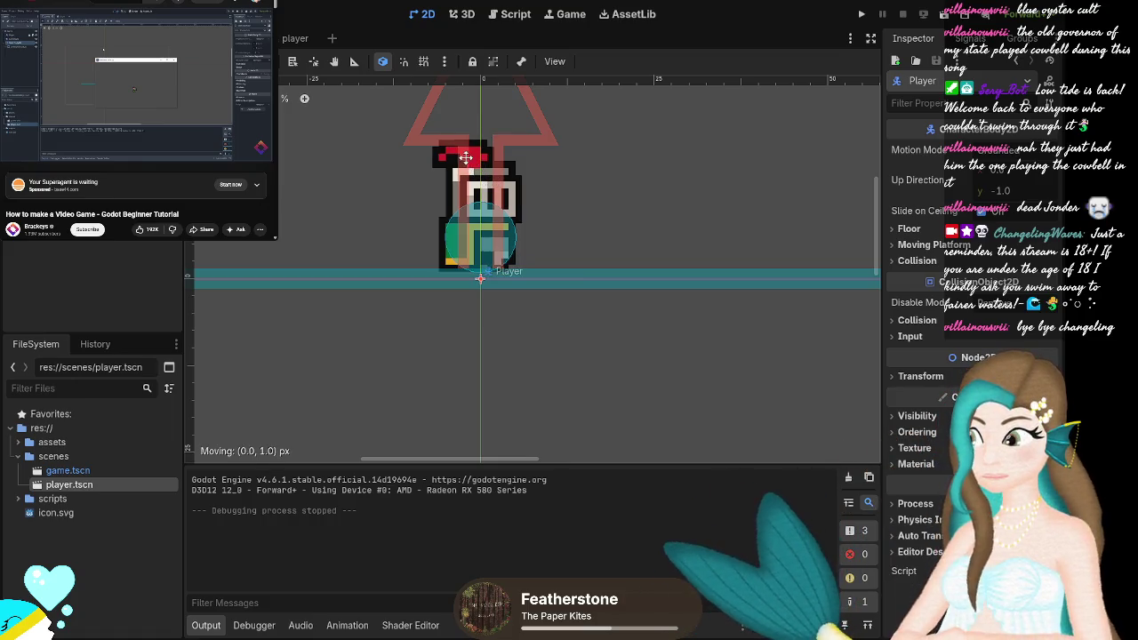
left_click(861, 15)
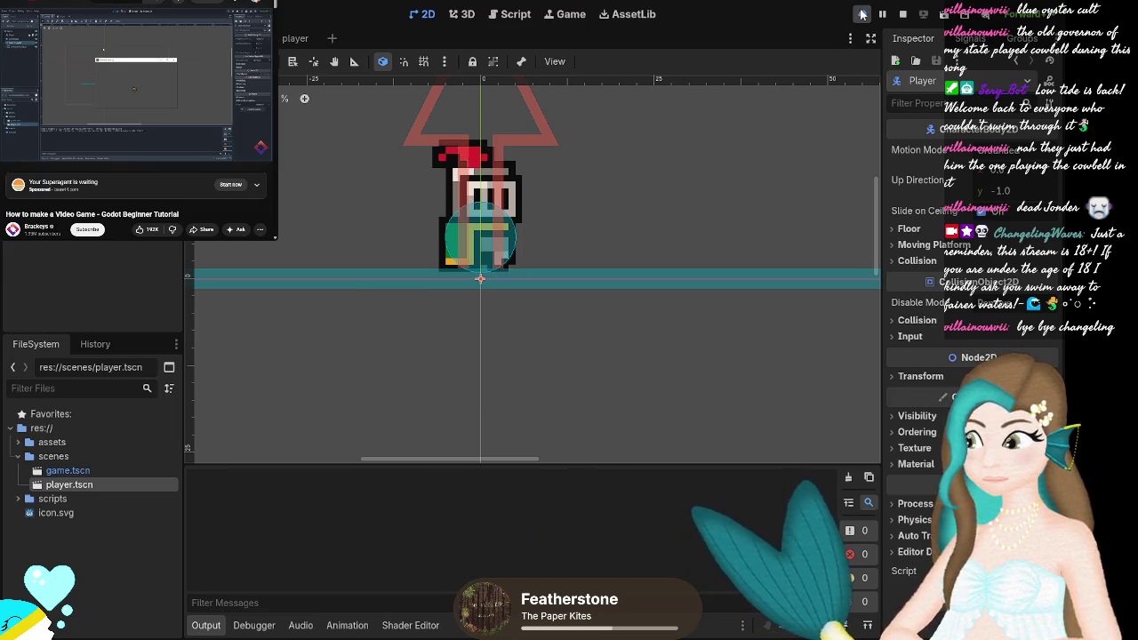
key("F8")
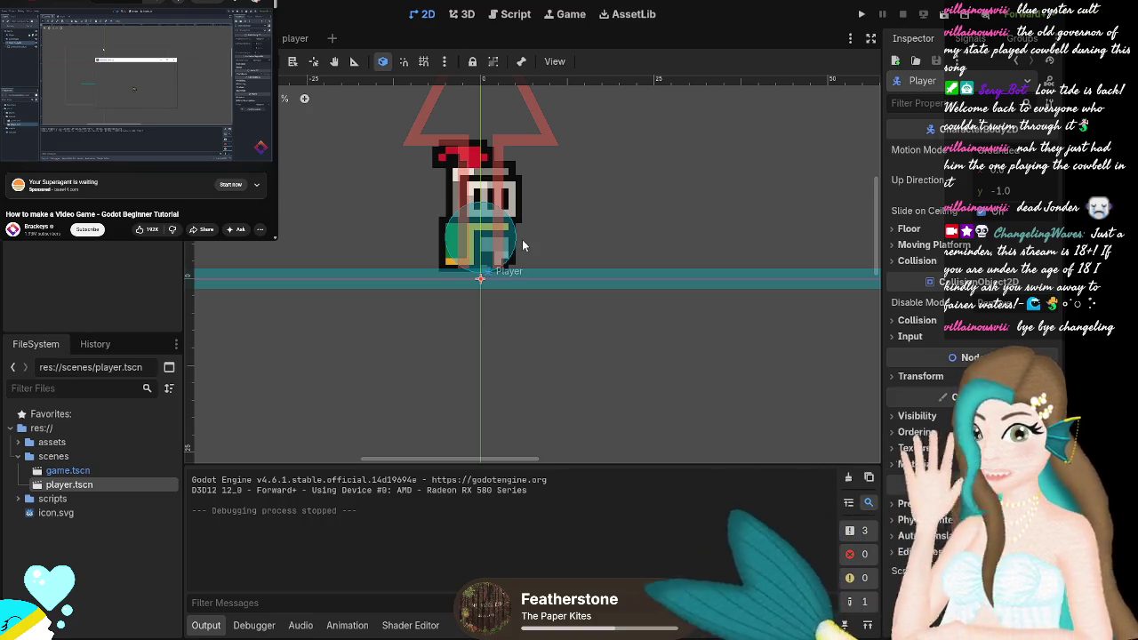
left_click(68, 114)
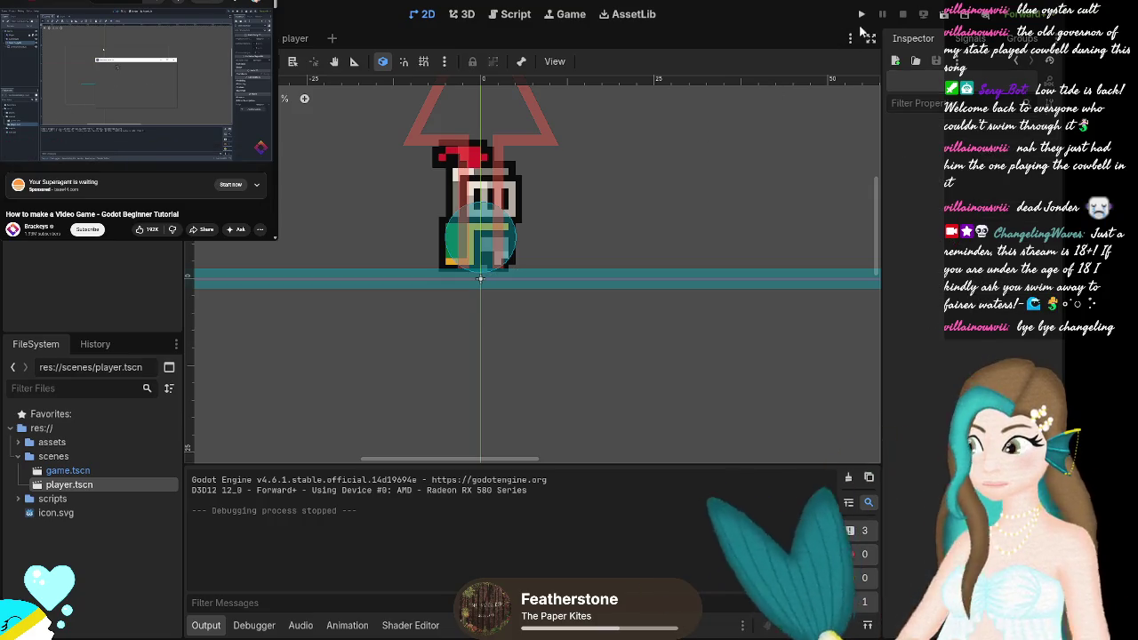
Run and stop a final test, then open player.gd in the script editor.
left_click(862, 15)
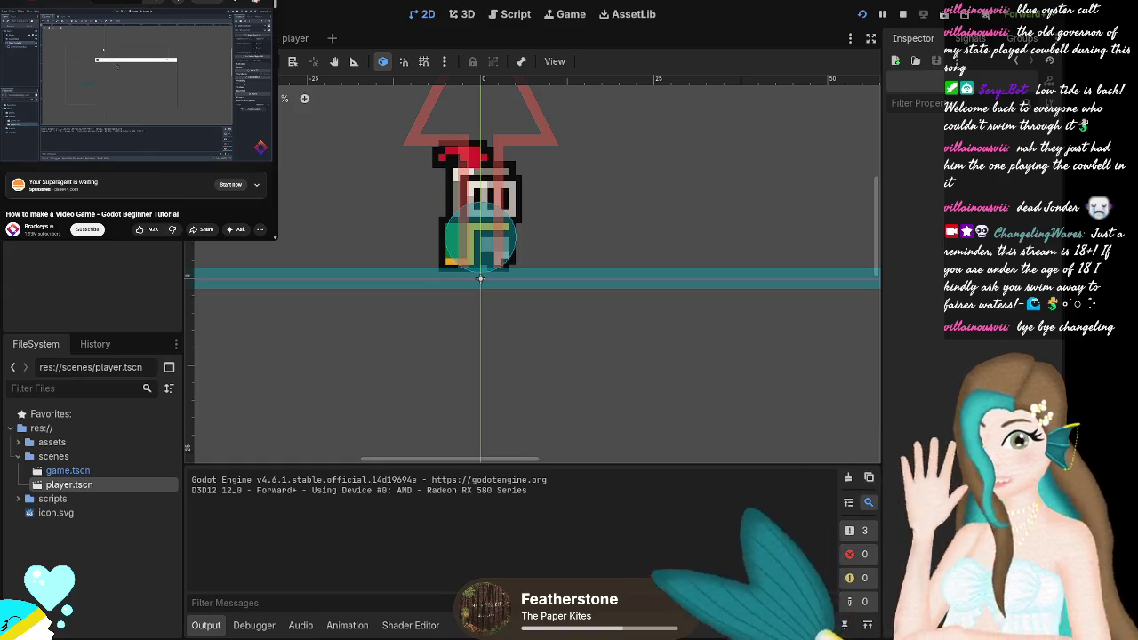
left_click(902, 14)
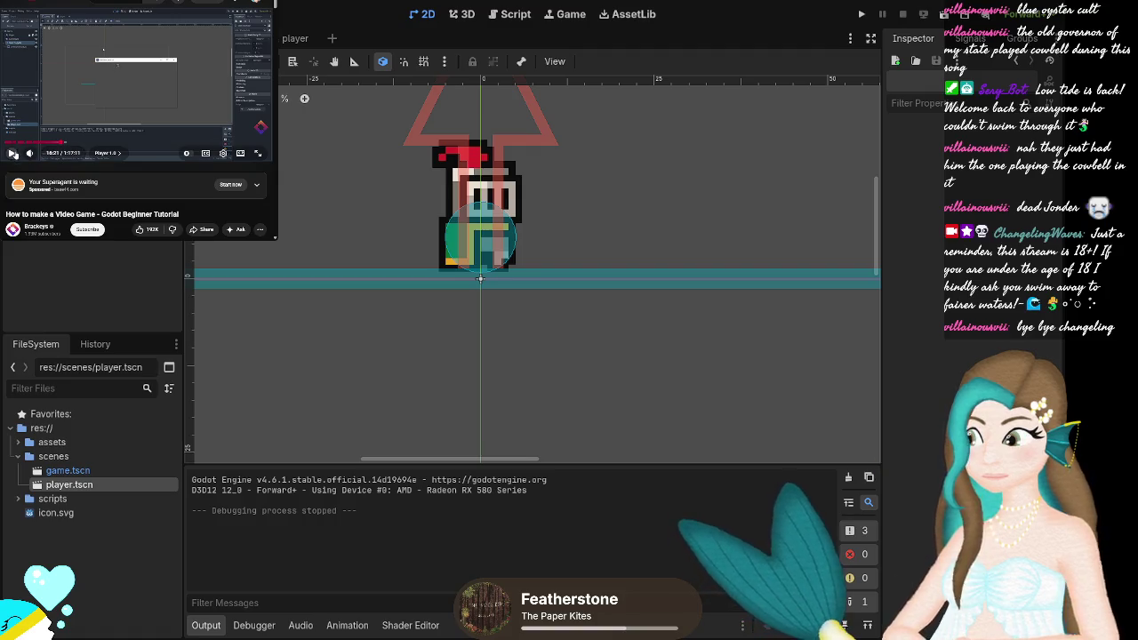
left_click(12, 152)
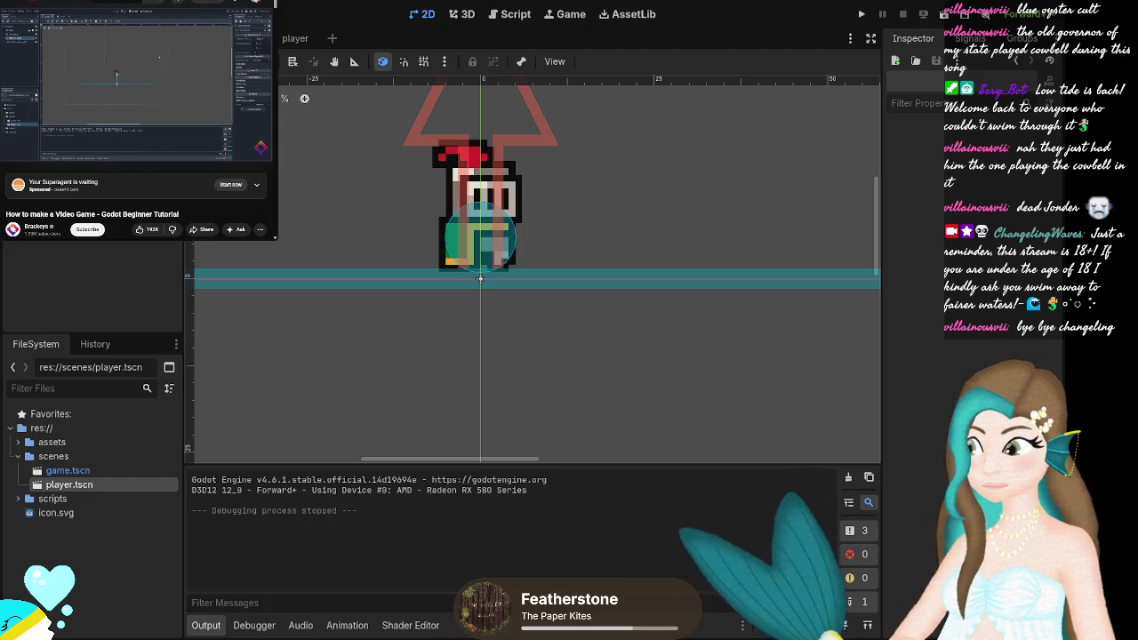
key("ctrl+F3")
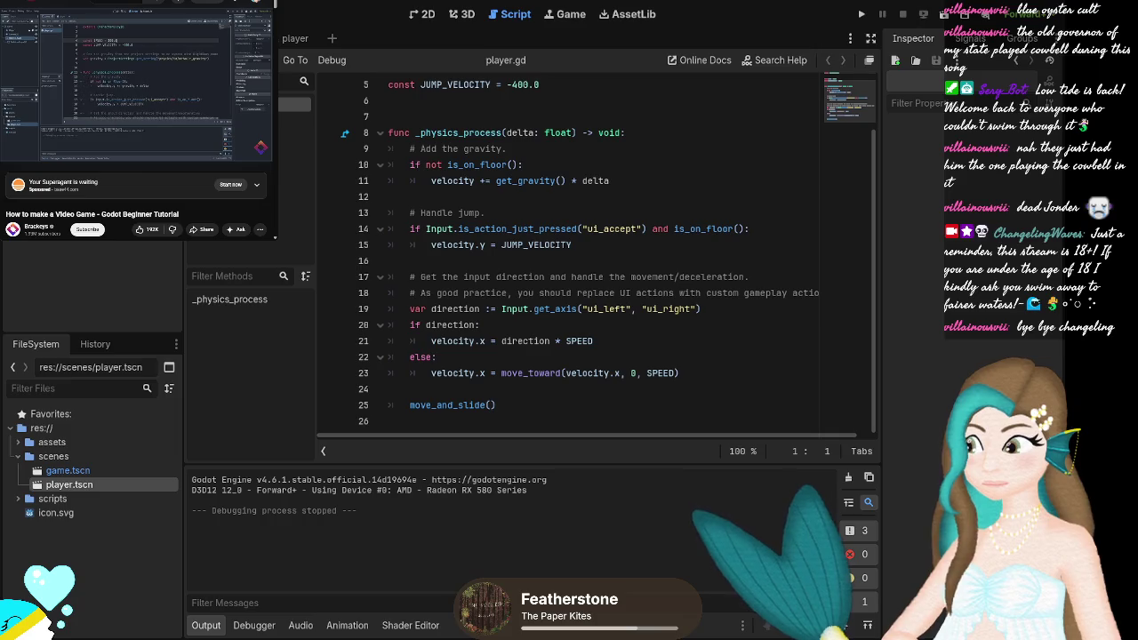
Set SPEED to 130.0 on line 4 of player.gd, then return to the 2D view.
scroll(569, 257, "up", 2)
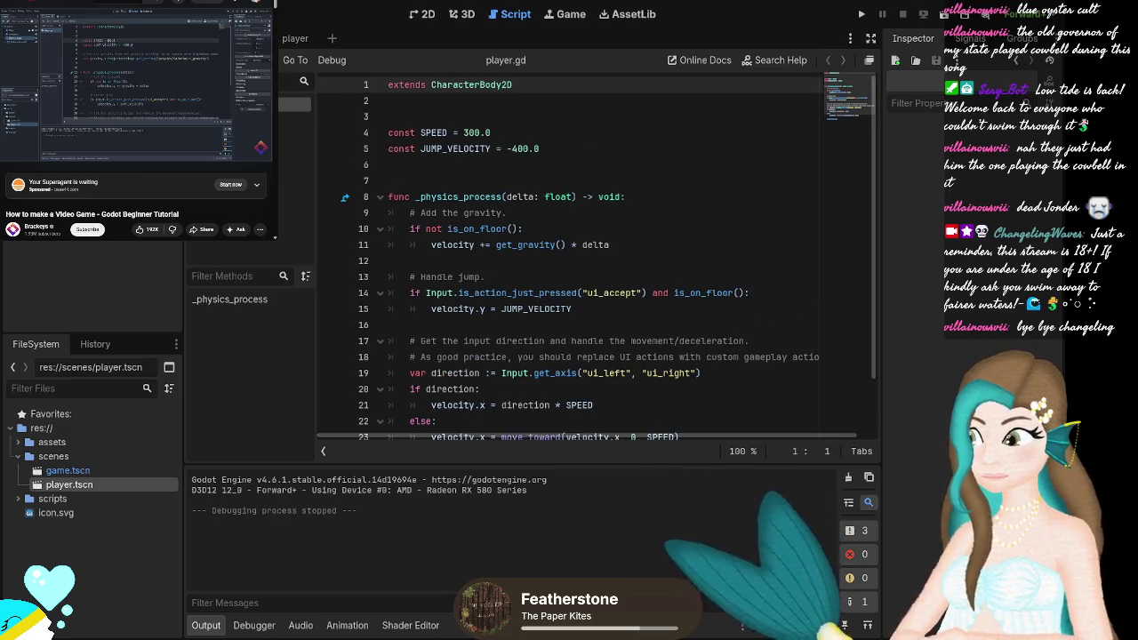
left_click(469, 132)
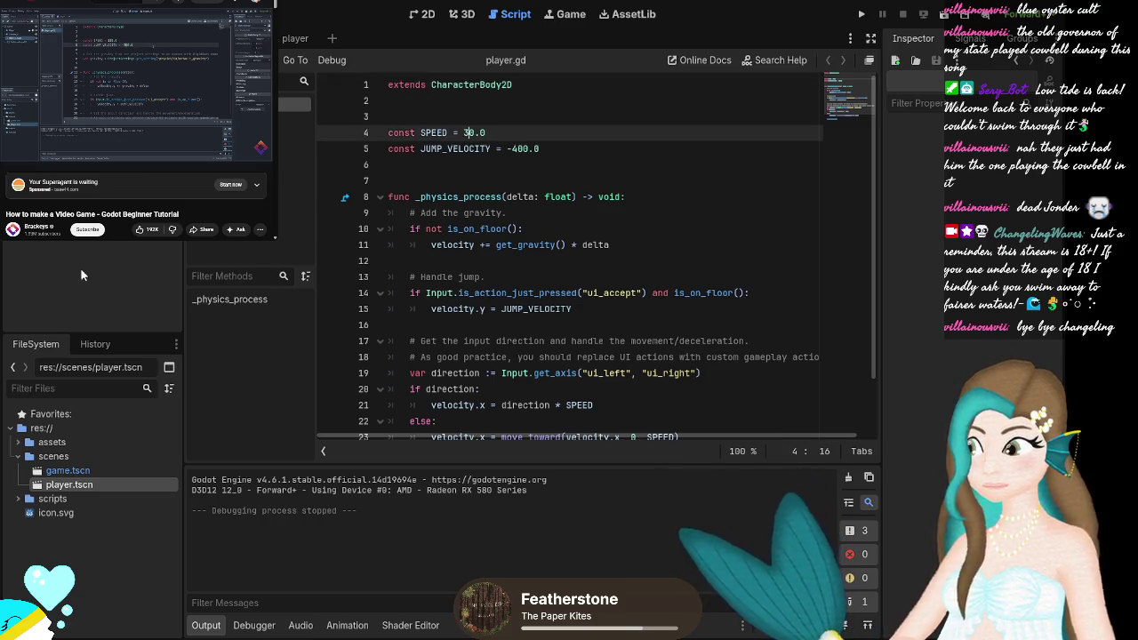
type("130")
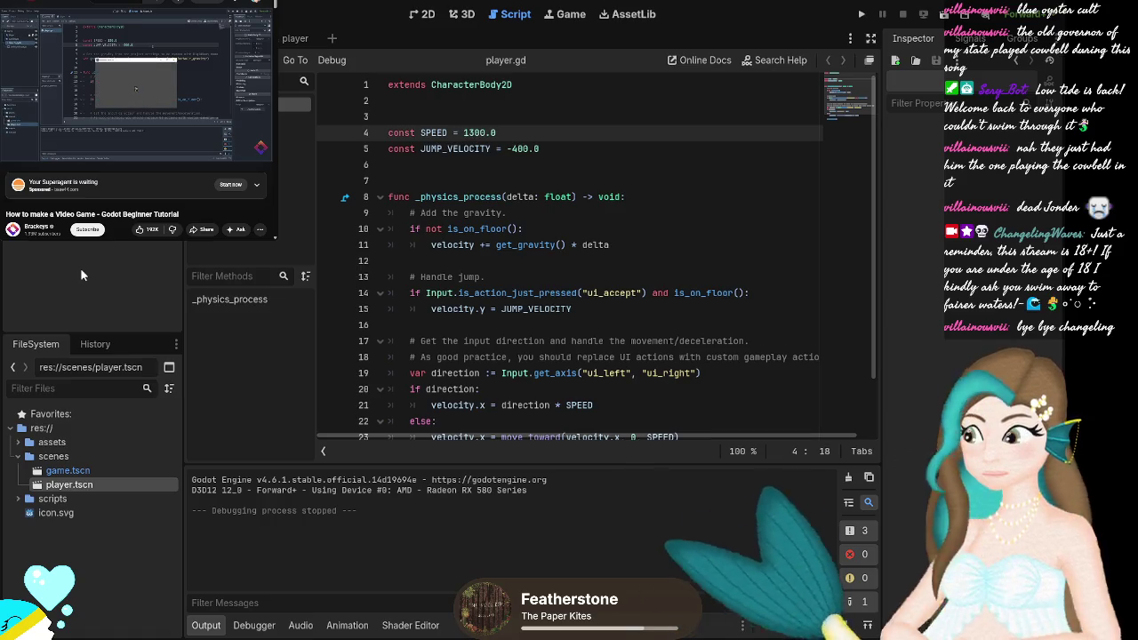
key("BackSpace")
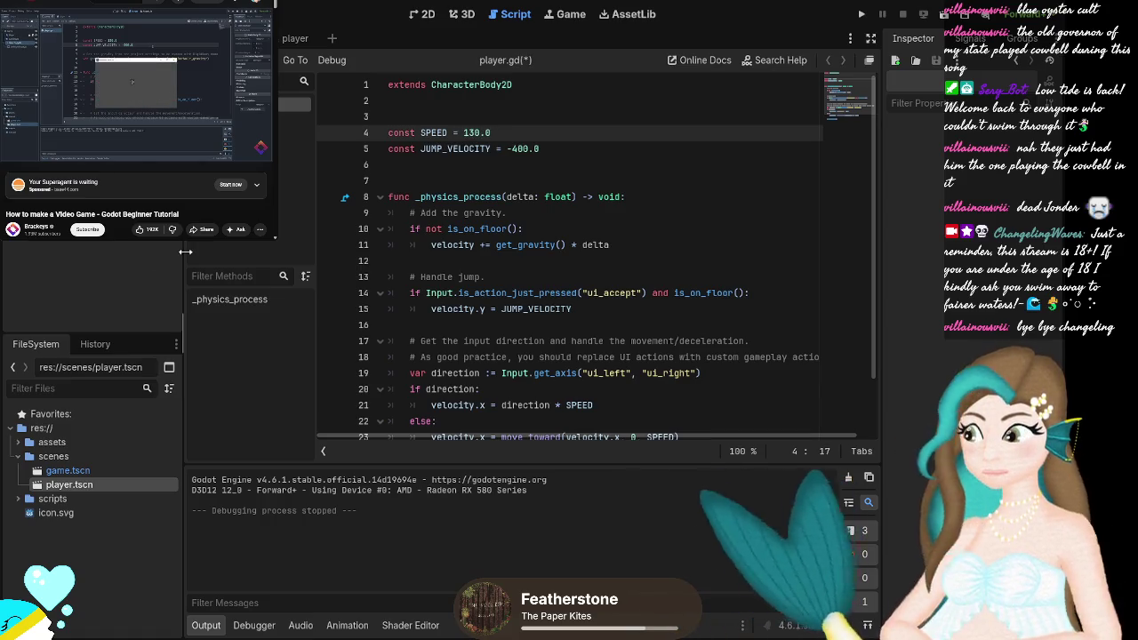
left_click(522, 150)
type("1")
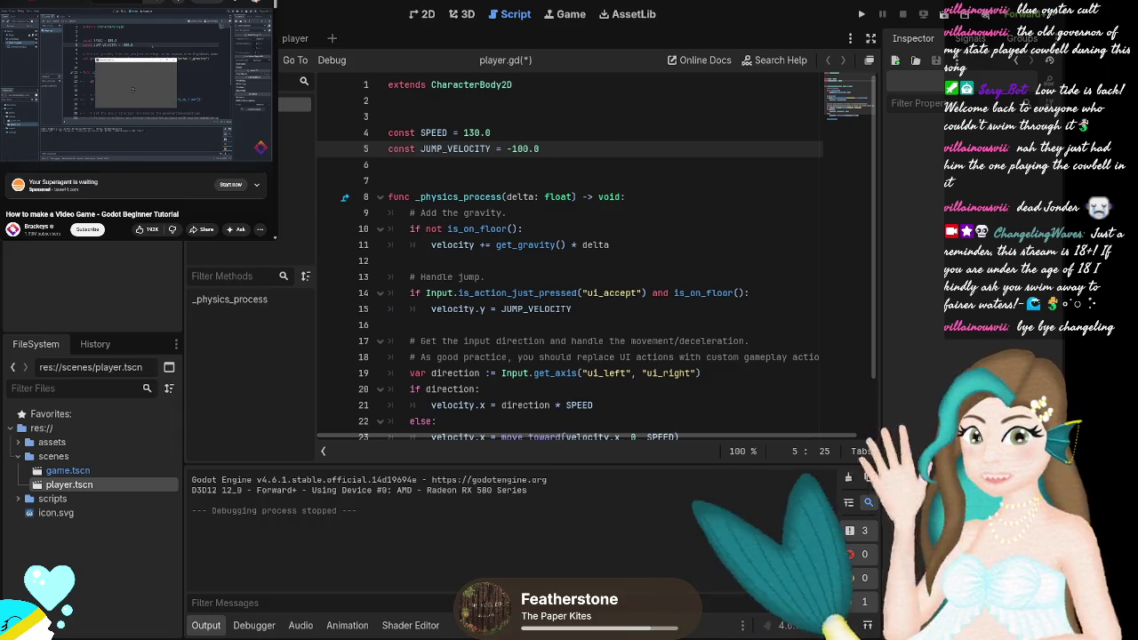
left_click(414, 15)
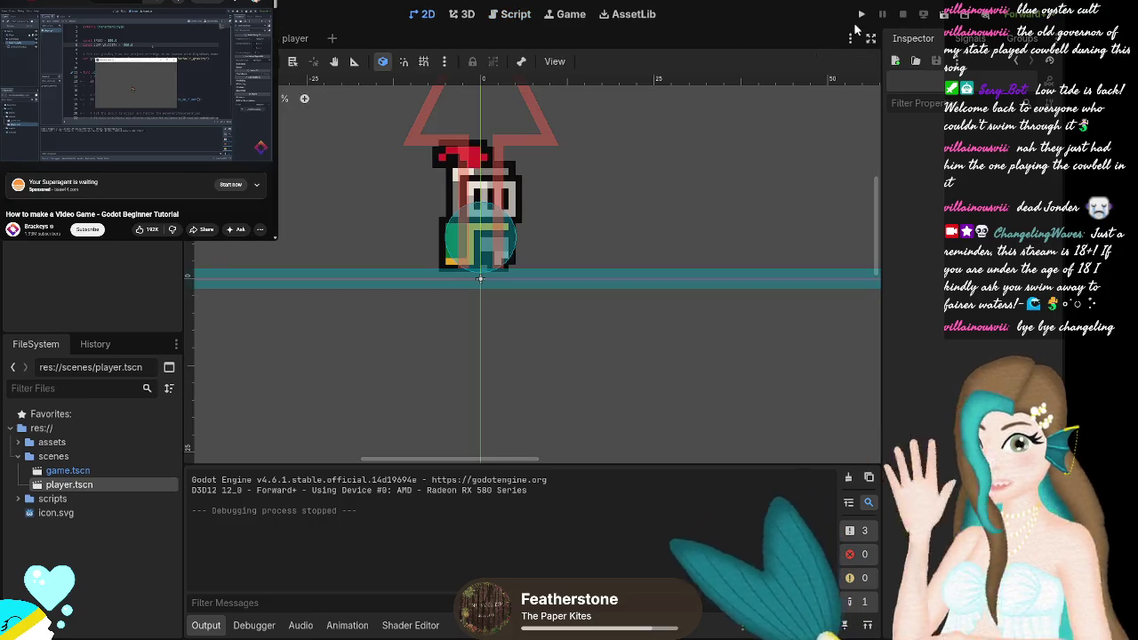
Run the game to test the jump, replay ten seconds of the tutorial, then stop the run with F8.
left_click(860, 15)
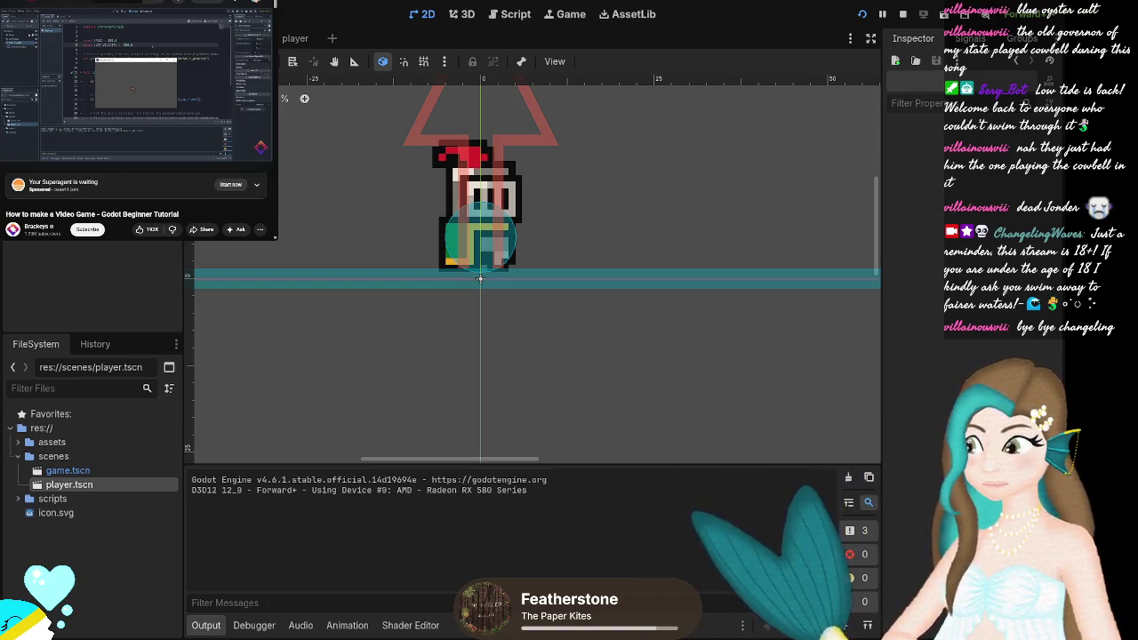
left_click(11, 153)
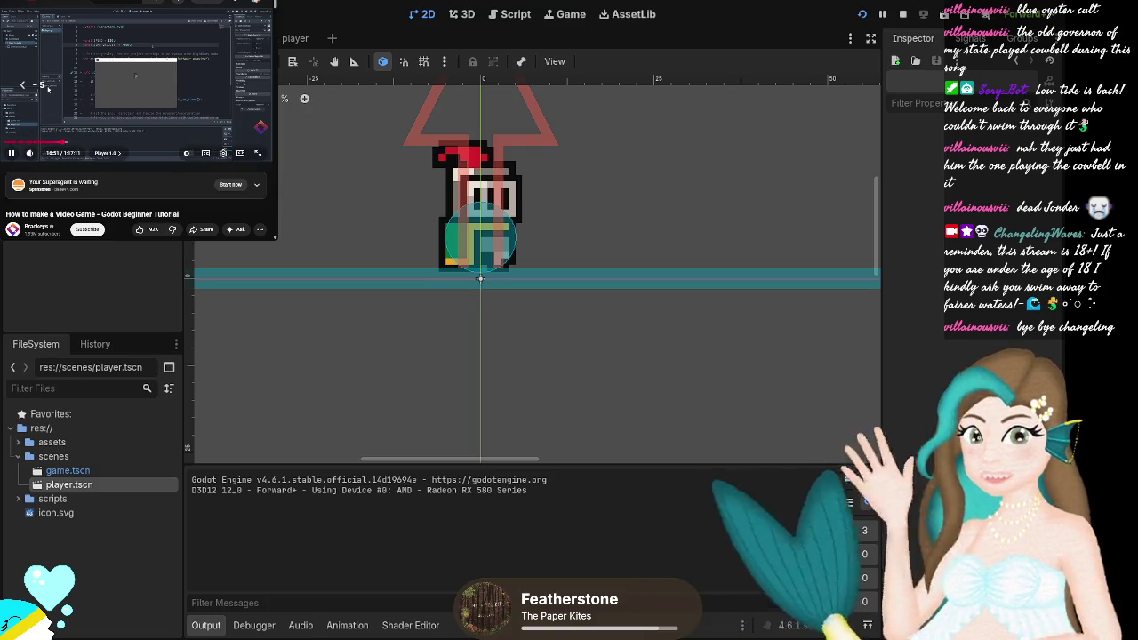
key("j")
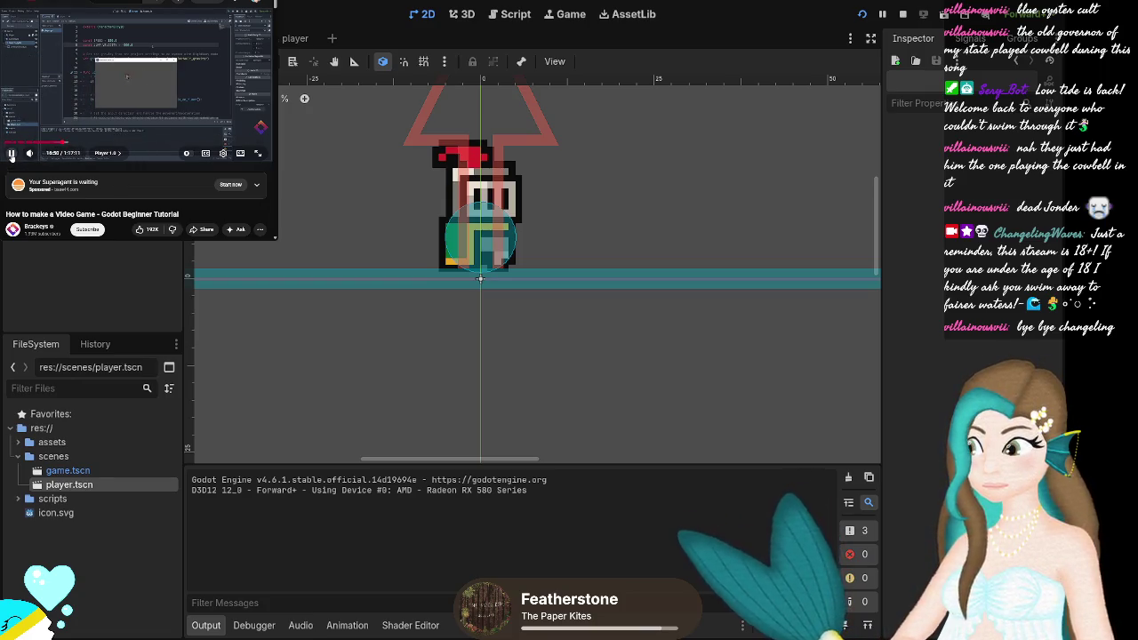
left_click(12, 154)
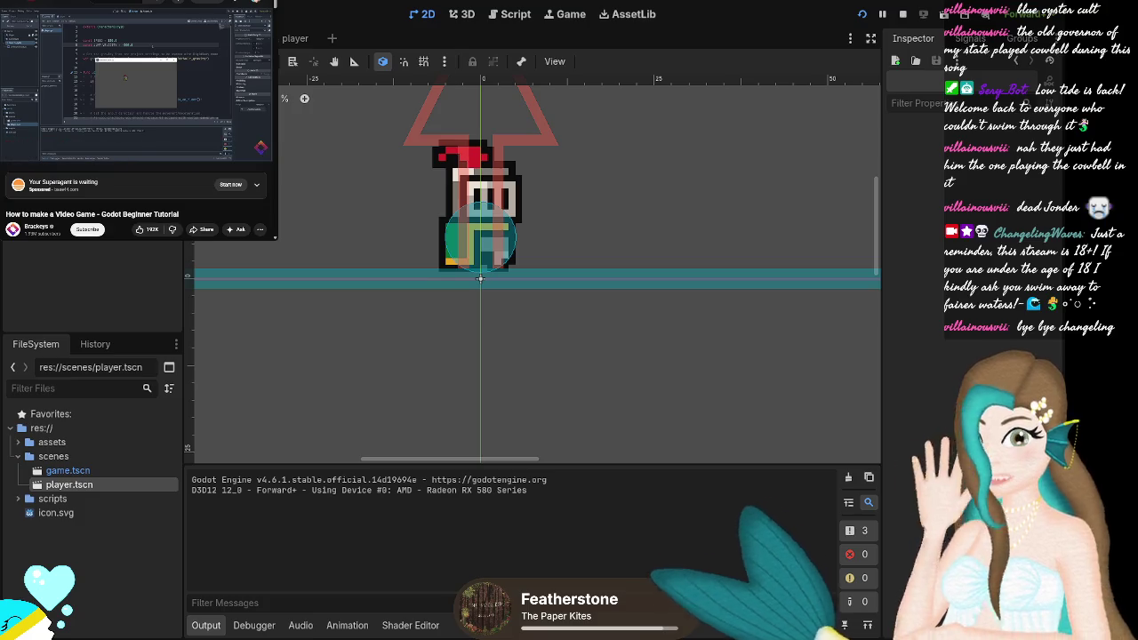
key("F8")
Set JUMP_VELOCITY in player.gd to -300.0, then run the game with F5 and stop it.
key("ctrl+F3")
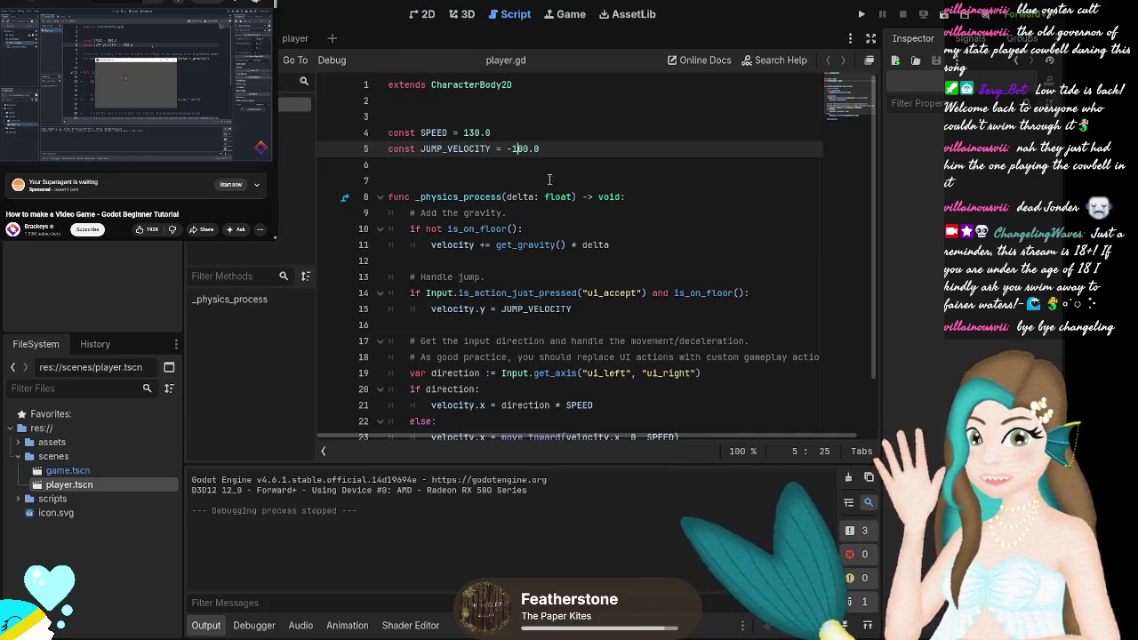
type("3")
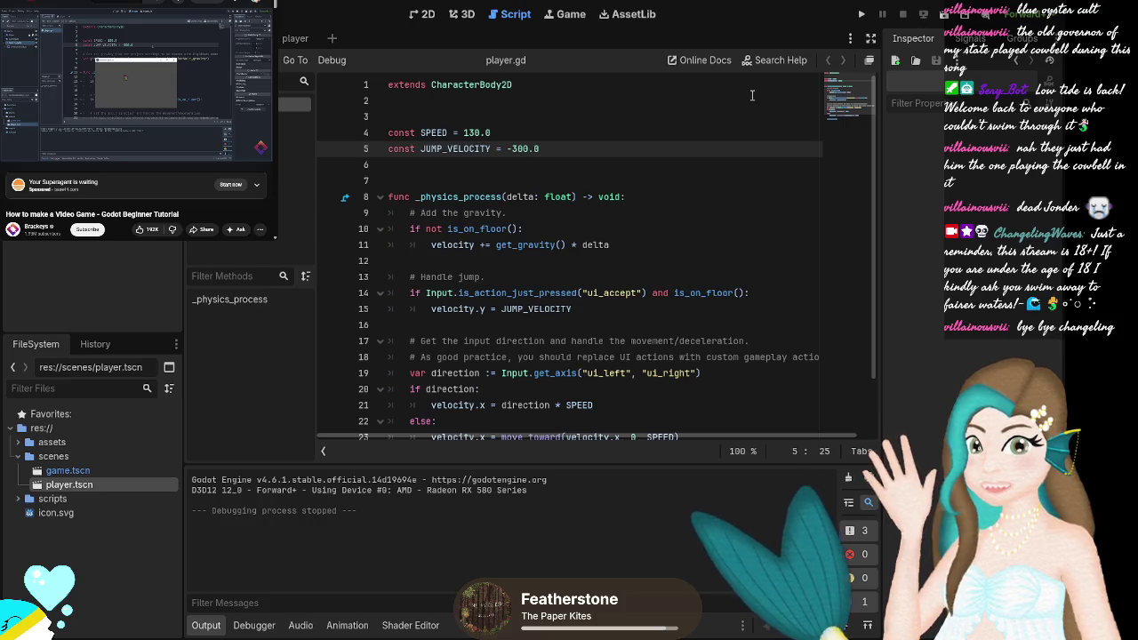
left_click(413, 15)
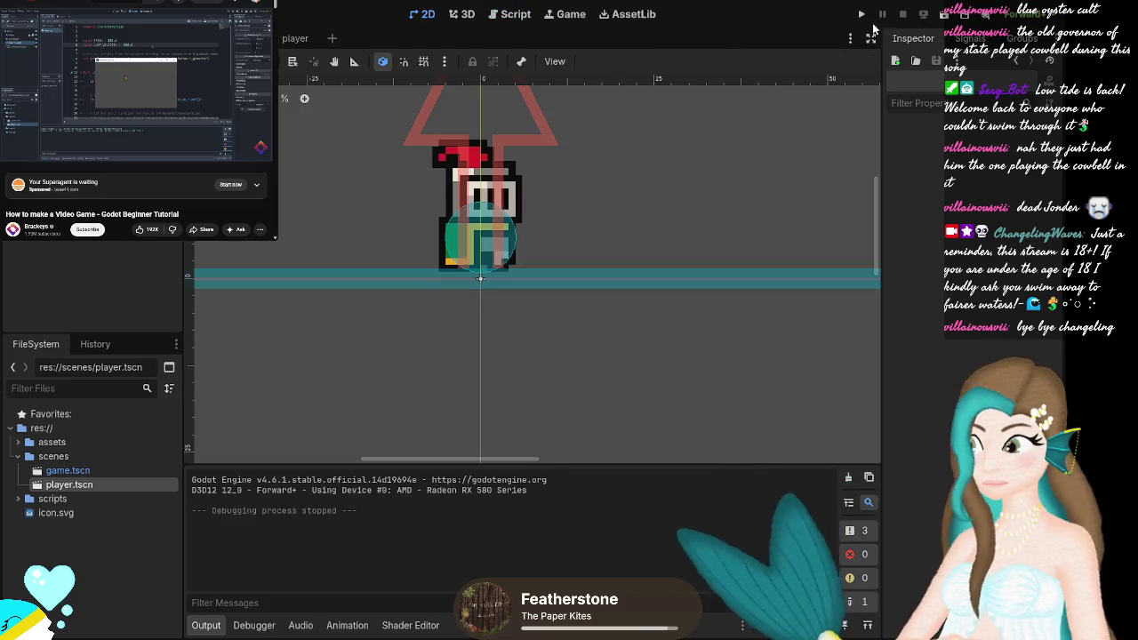
key("F5")
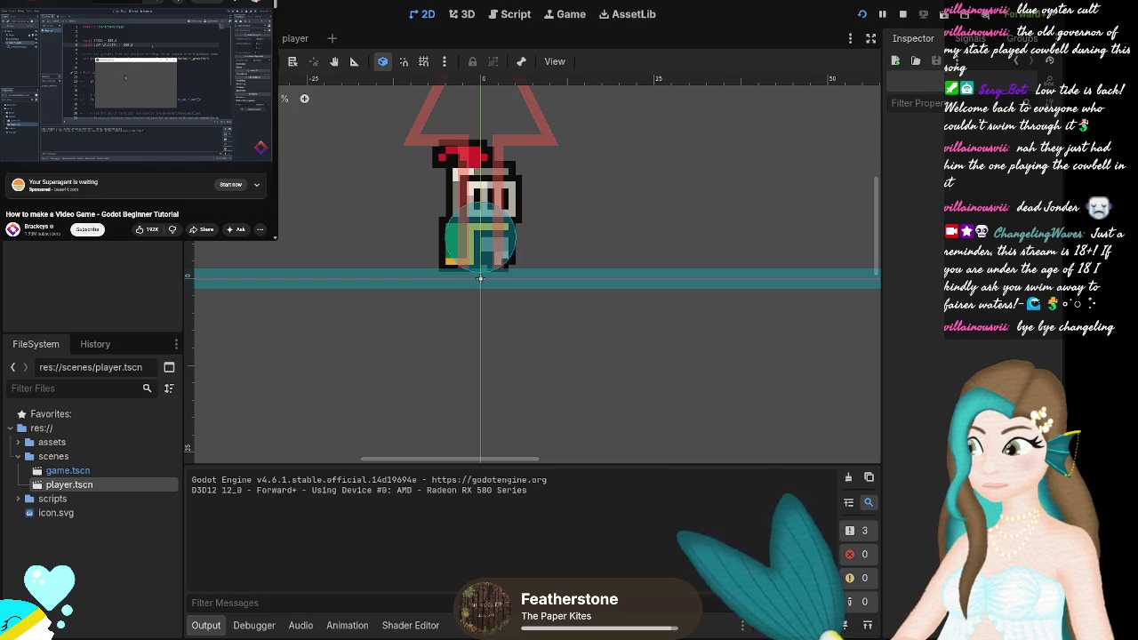
key("F8")
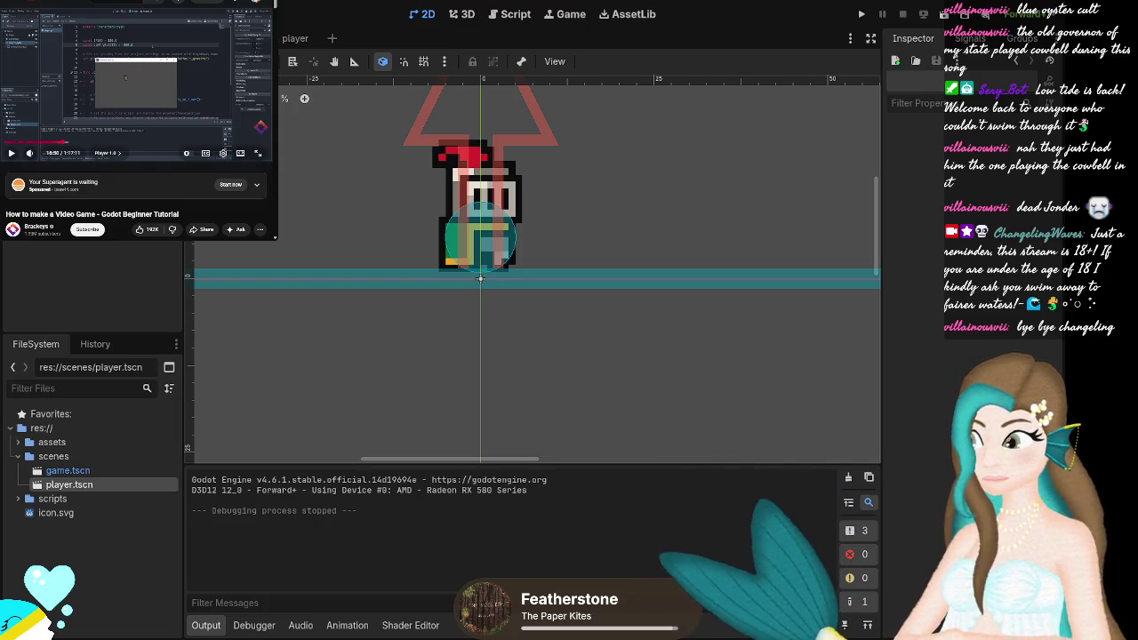
Jump the tutorial to its Worldbuilding section, then select the StaticBody2D floor under the knight.
left_click(123, 82)
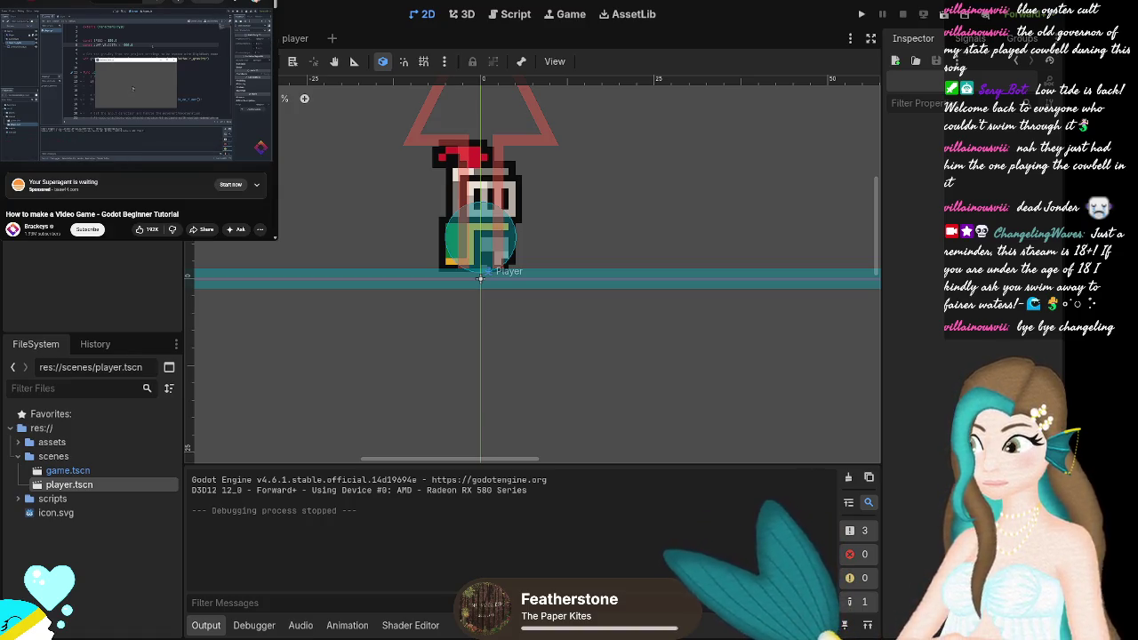
left_click(65, 143)
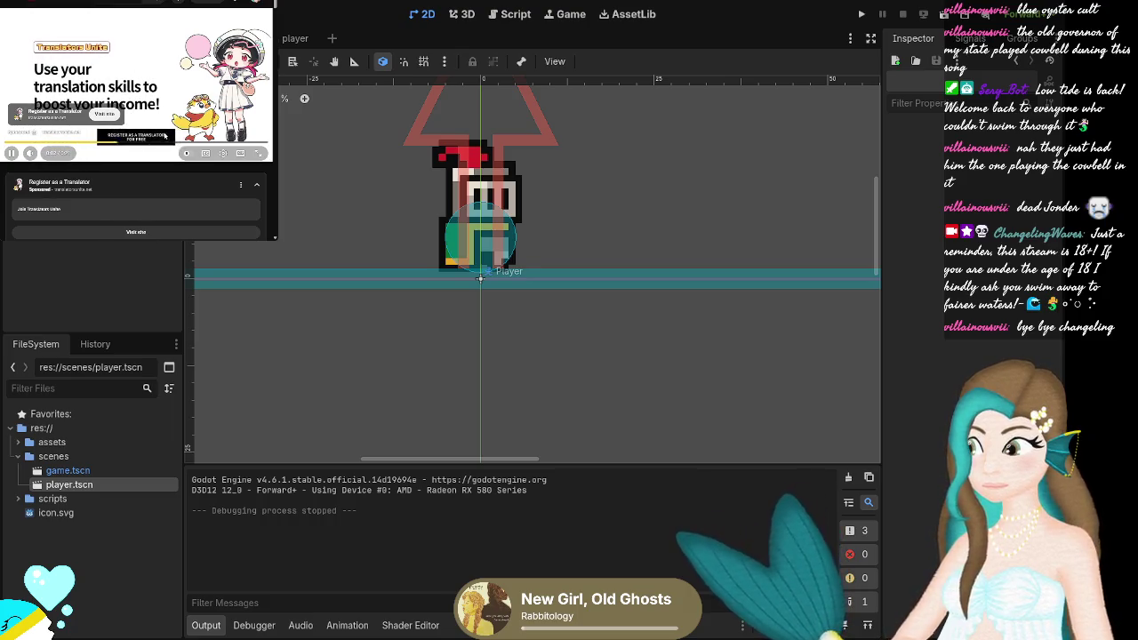
left_click(248, 130)
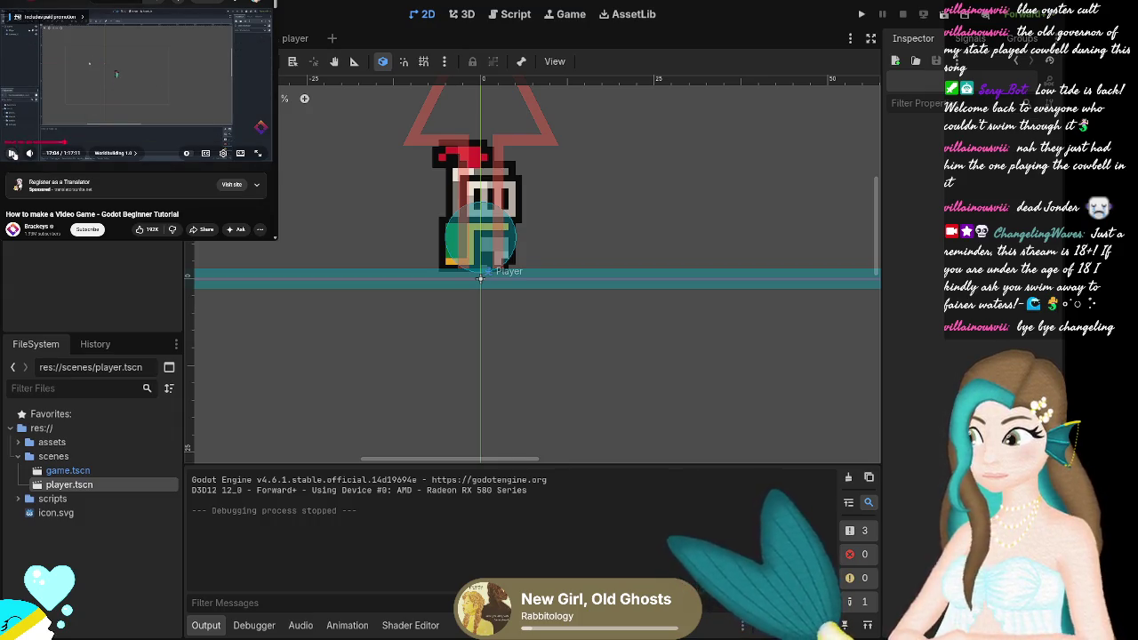
left_click(16, 153)
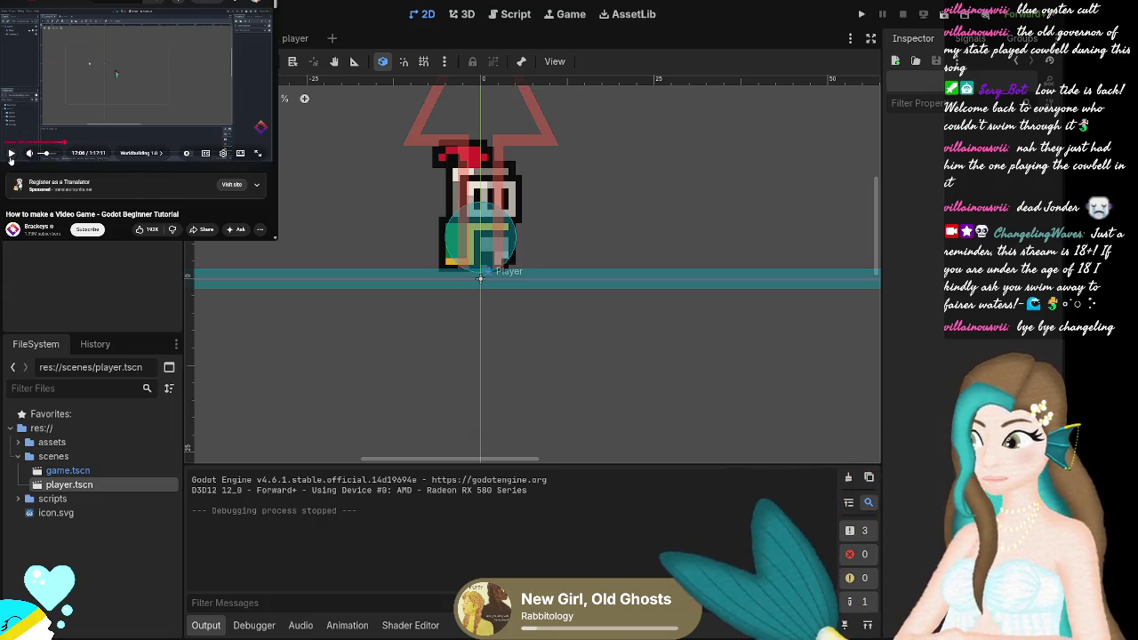
left_click(12, 152)
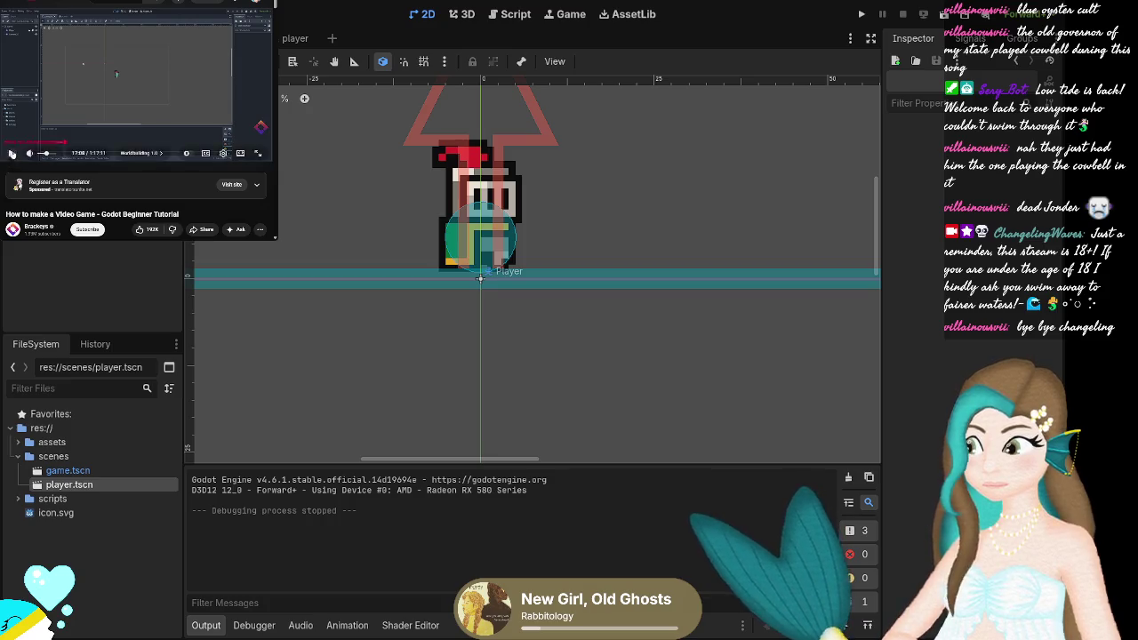
left_click(480, 278)
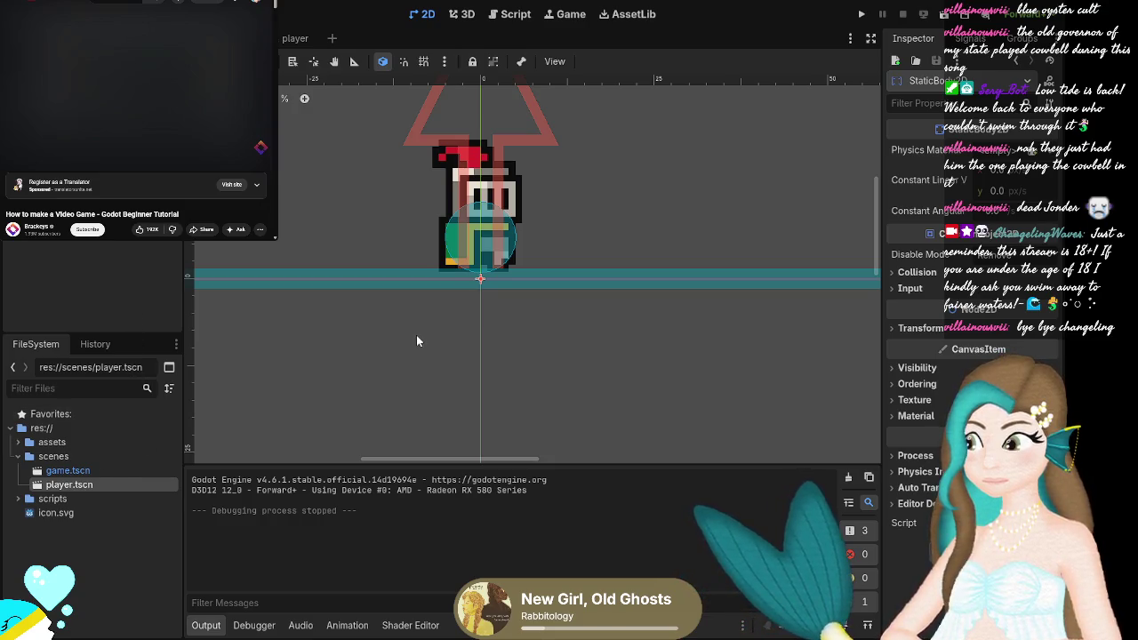
Delete the StaticBody2D floor and add a TileMap node to the player scene.
key("Delete")
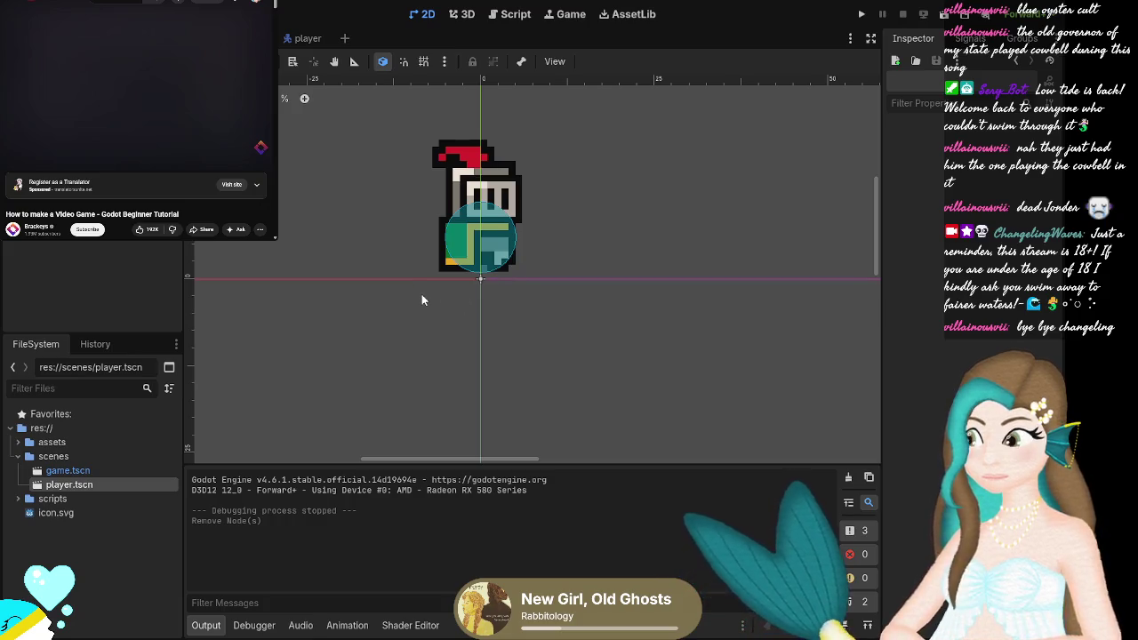
key("ctrl+z")
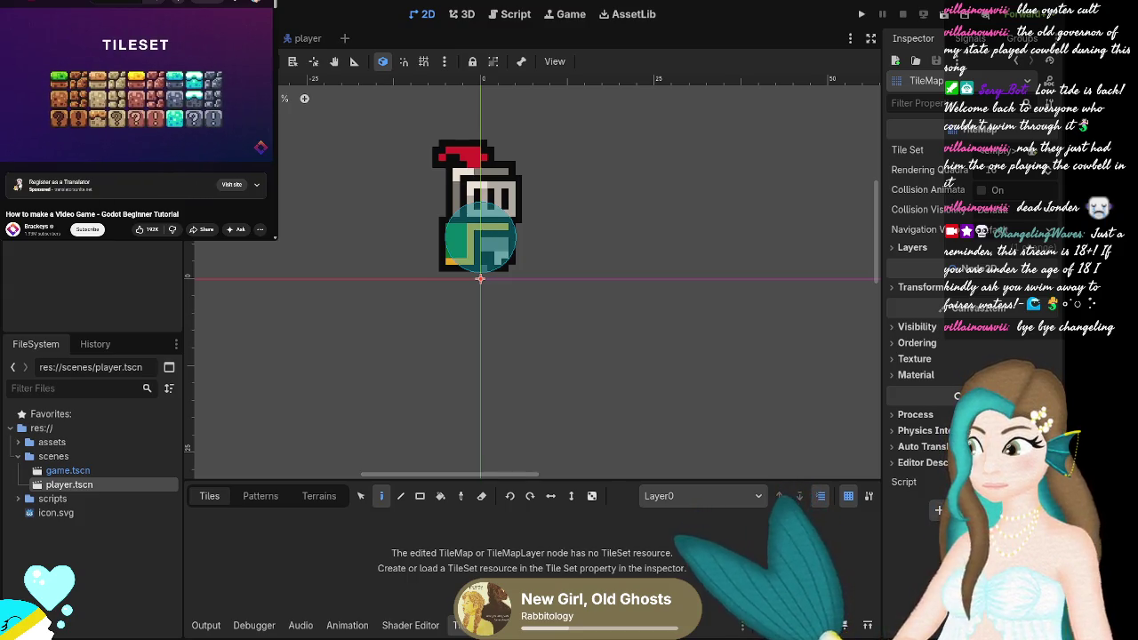
Open the options for the TileMap's empty Tile Set property in the Inspector.
mouse_move(153, 55)
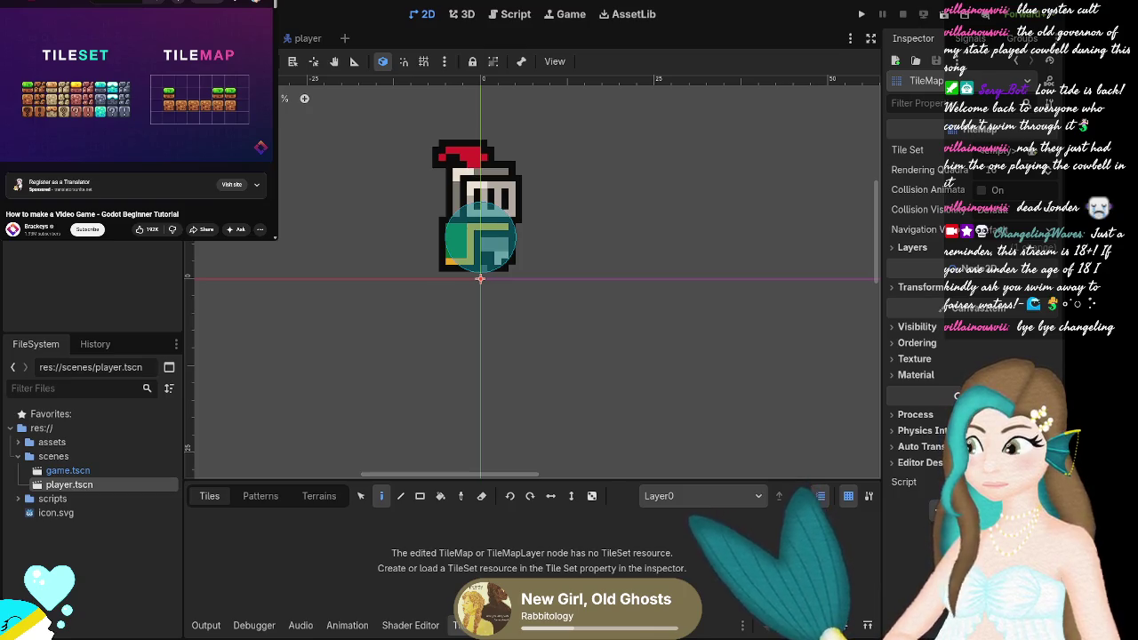
mouse_move(196, 144)
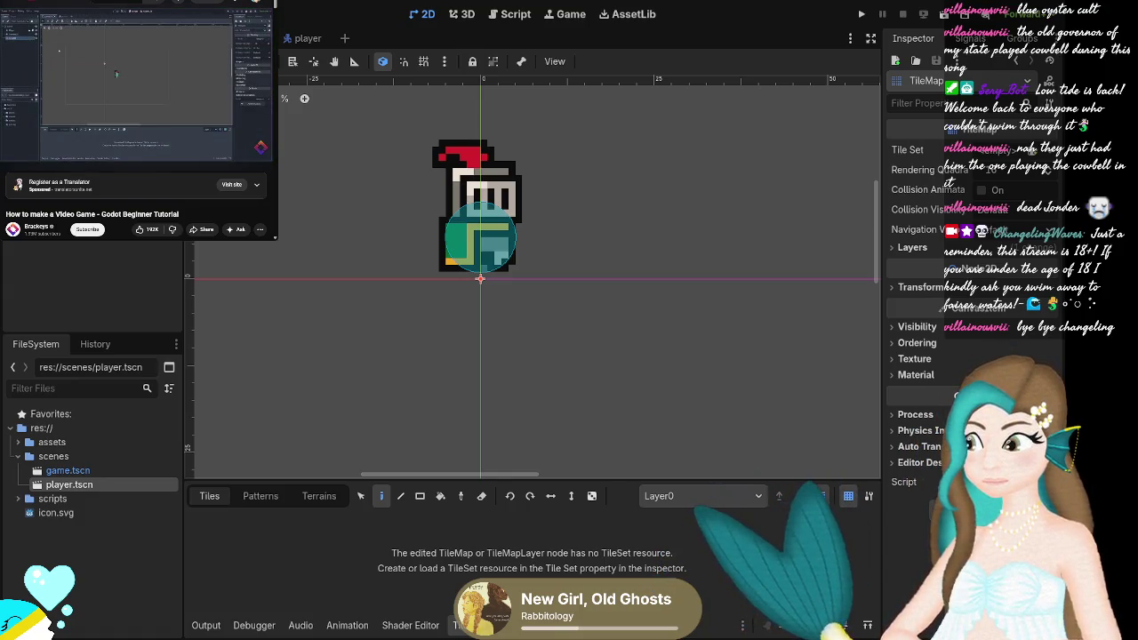
mouse_move(151, 82)
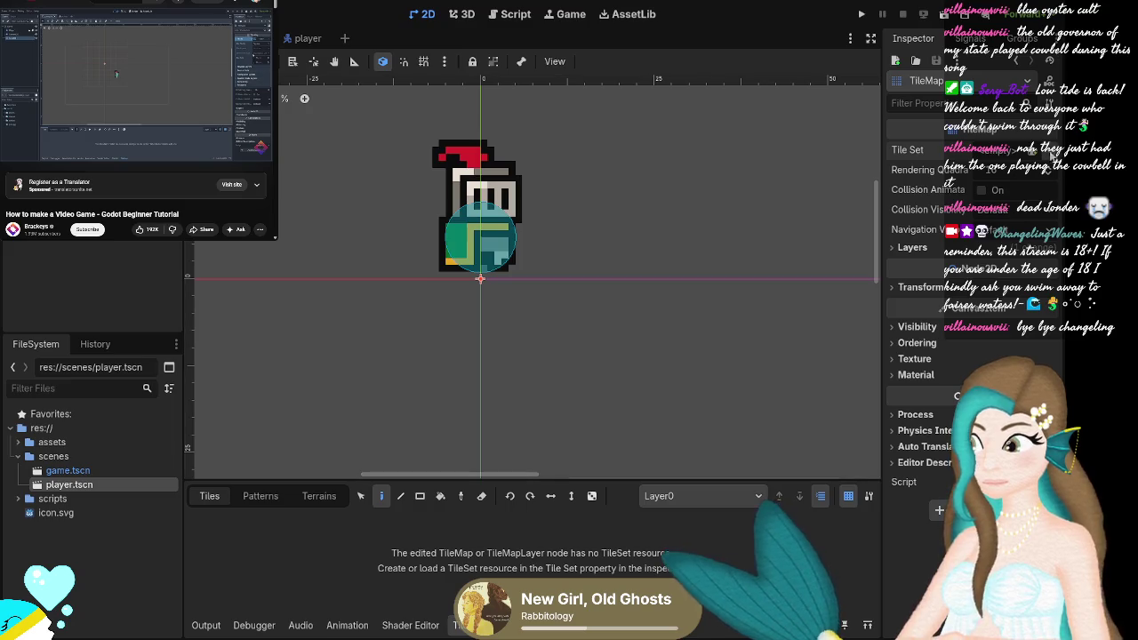
left_click(1016, 193)
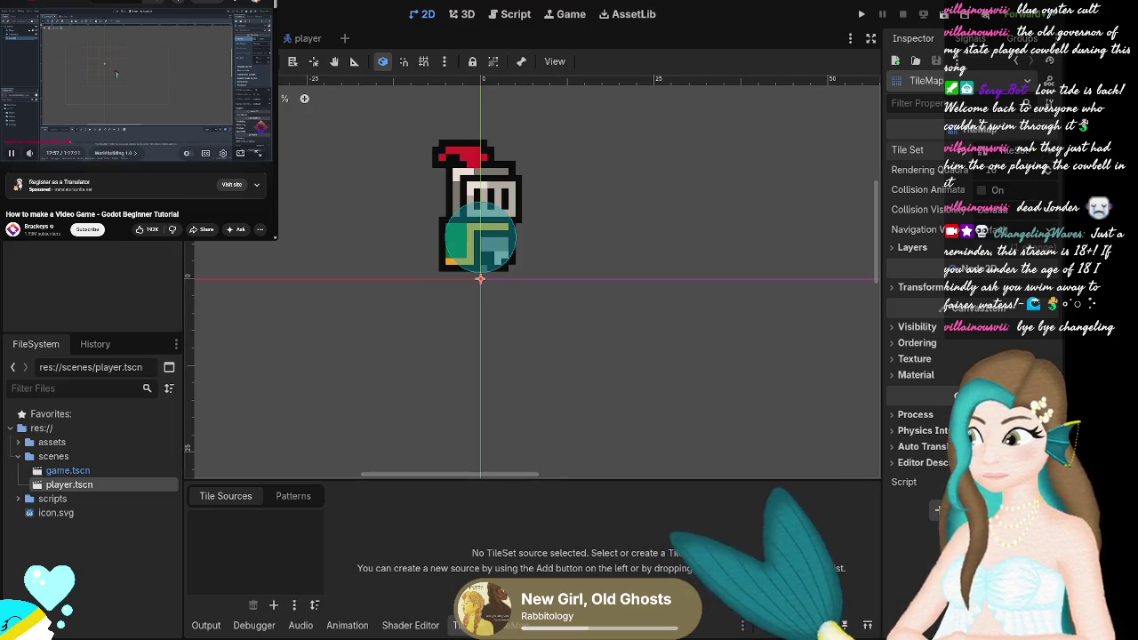
Create a New TileSet for the TileMap, then rewind the tutorial five seconds.
left_click(31, 104)
left_click(104, 84)
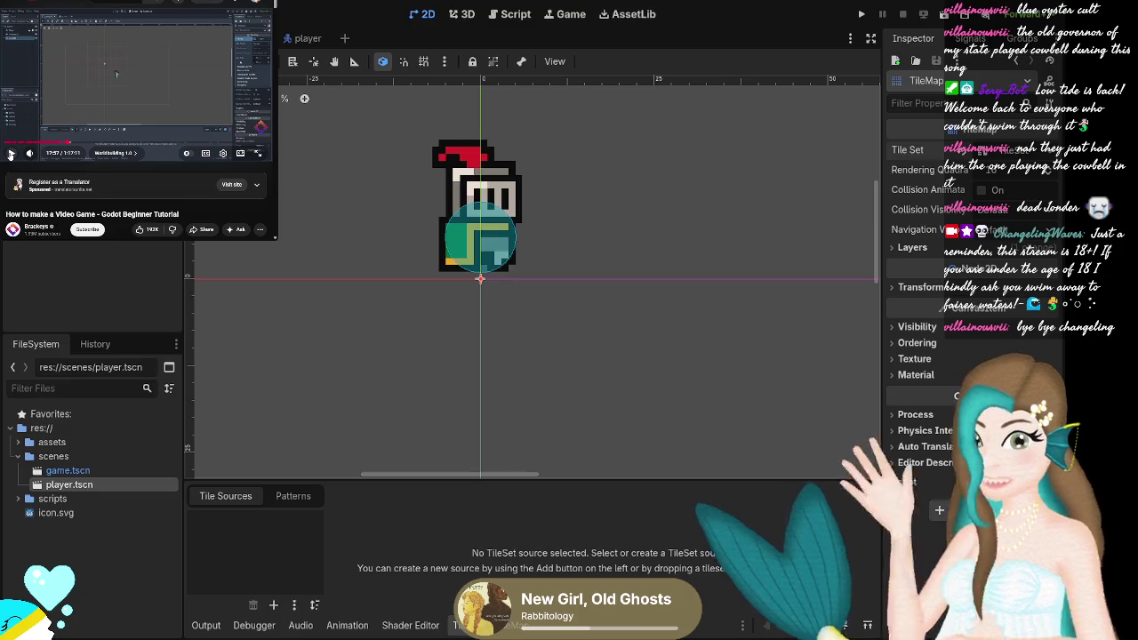
key("Left")
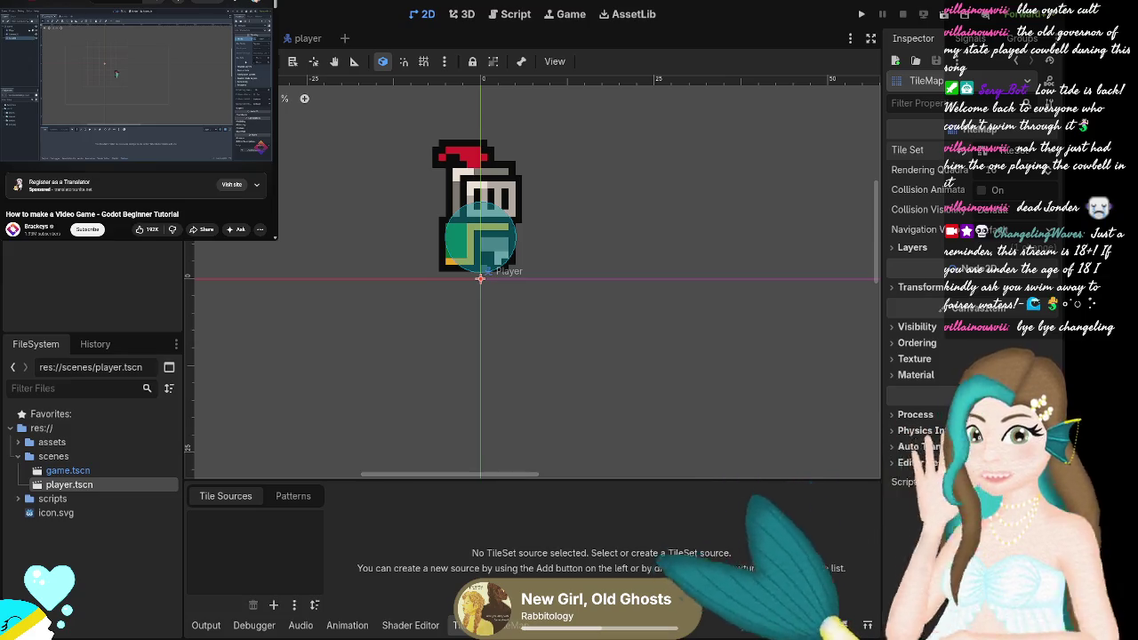
left_click(140, 97)
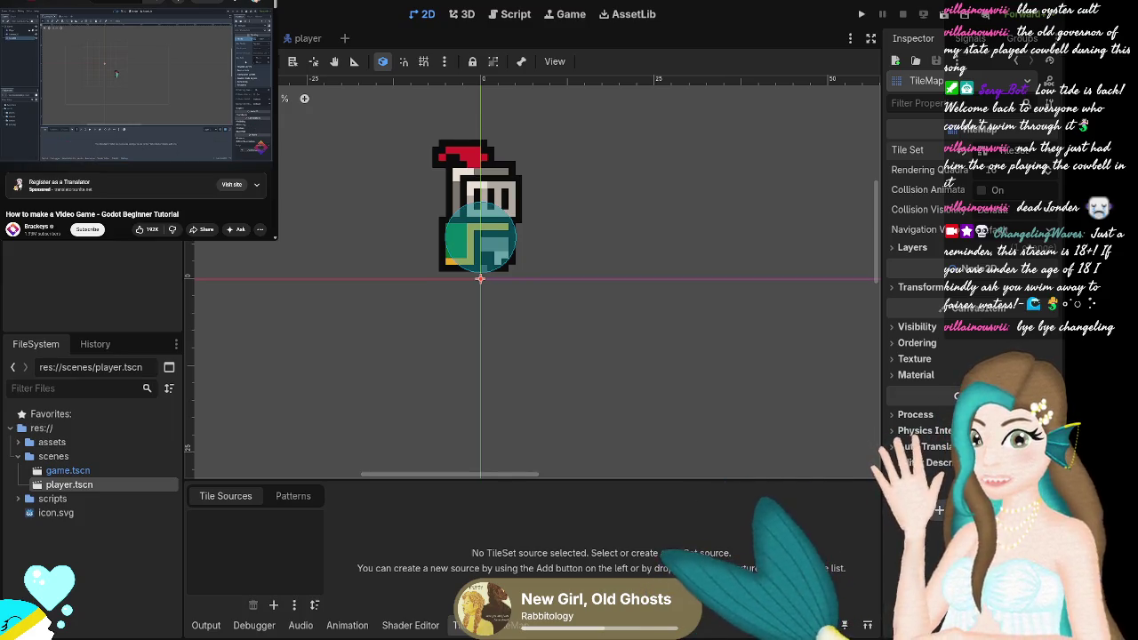
Zoom the 2D viewport out and expand the TileSet resource's properties in the Inspector.
scroll(569, 259, "down", 4)
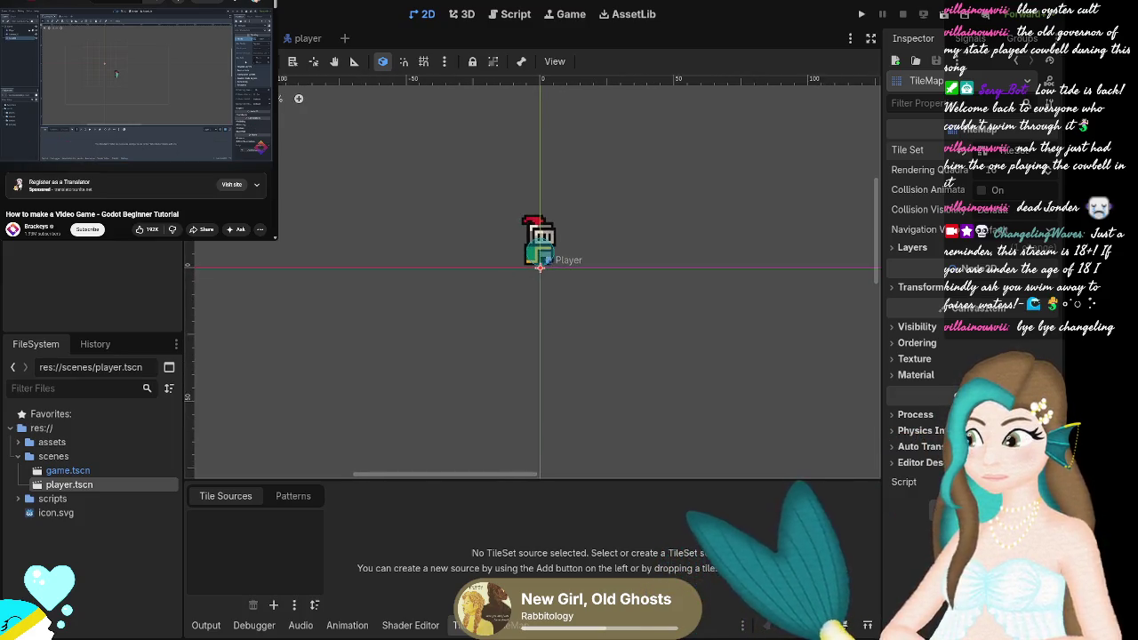
scroll(578, 253, "down", 2)
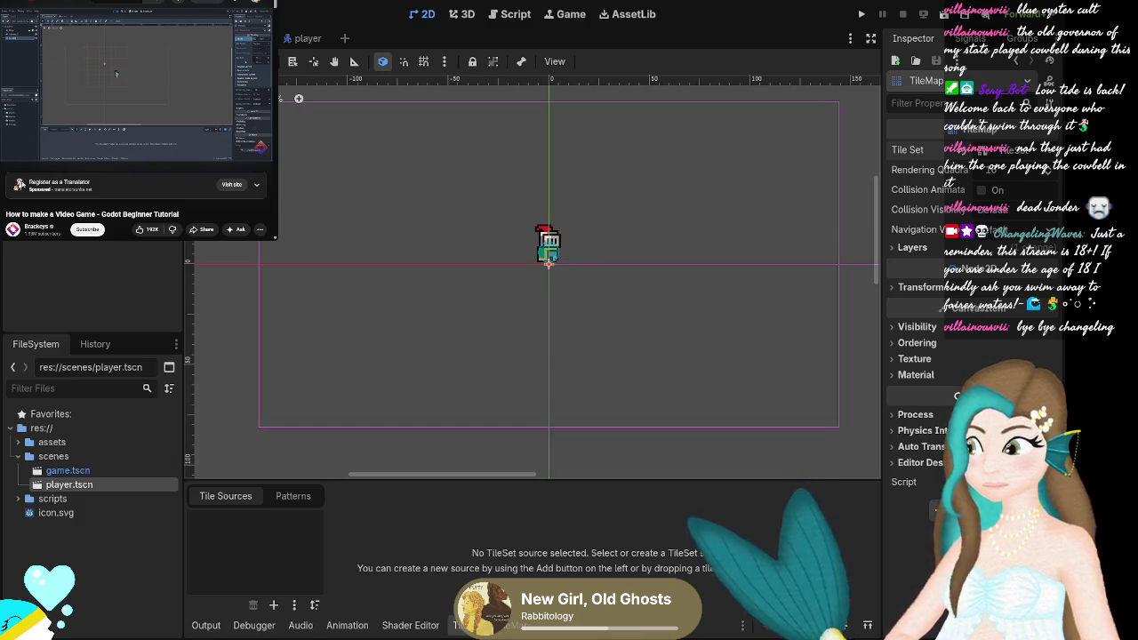
mouse_move(12, 159)
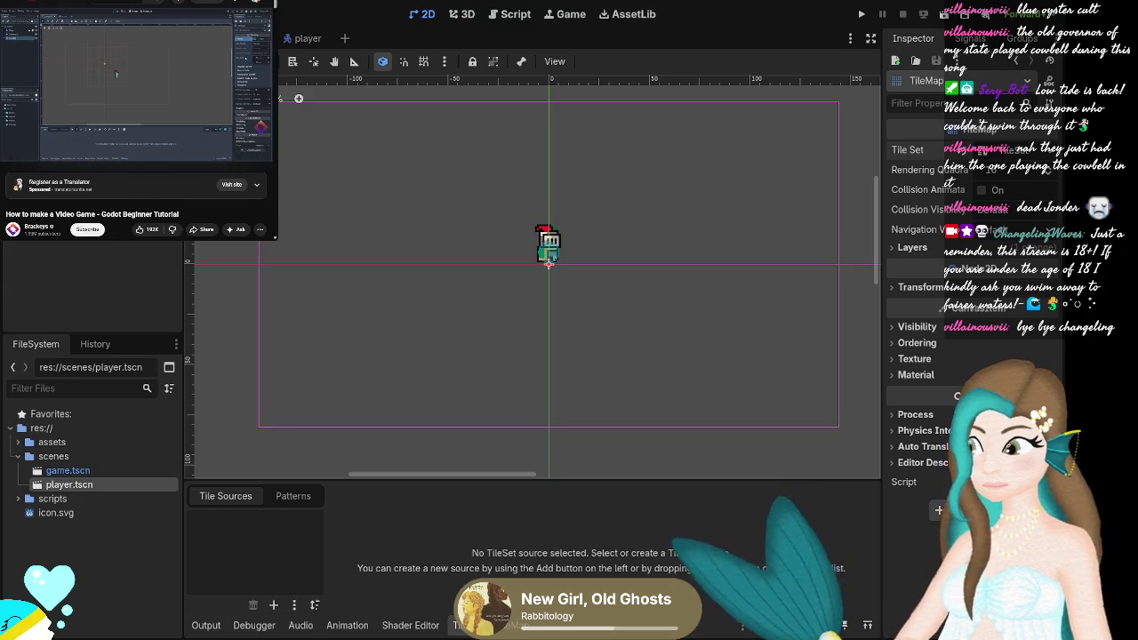
left_click(982, 151)
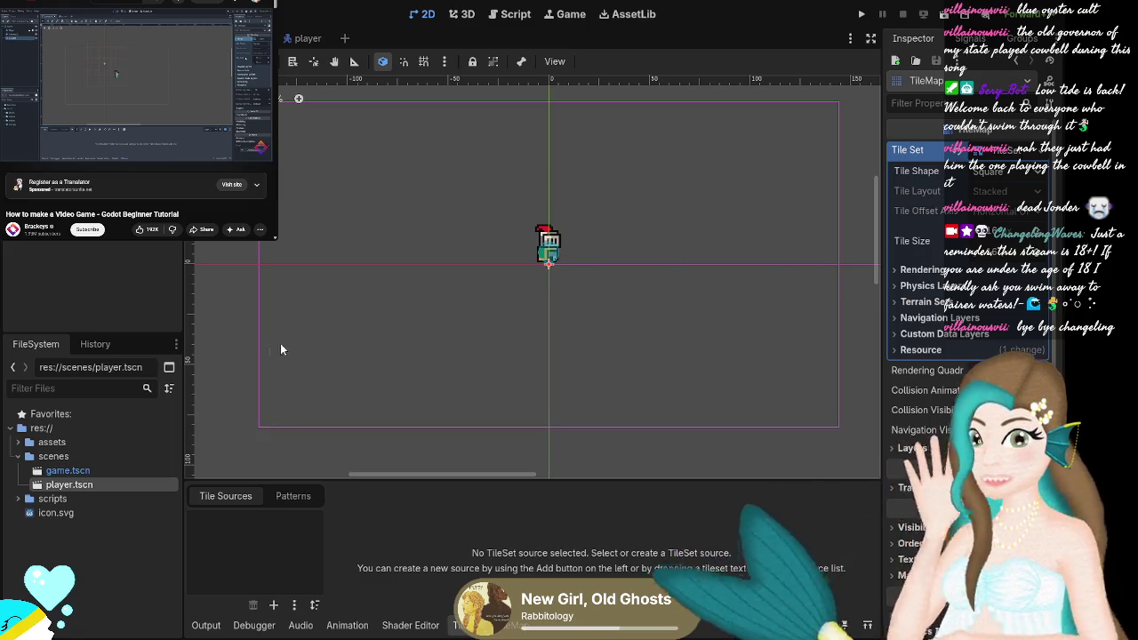
Resume the tutorial video, then hide and reopen the TileMap's tile sources panel.
mouse_move(49, 98)
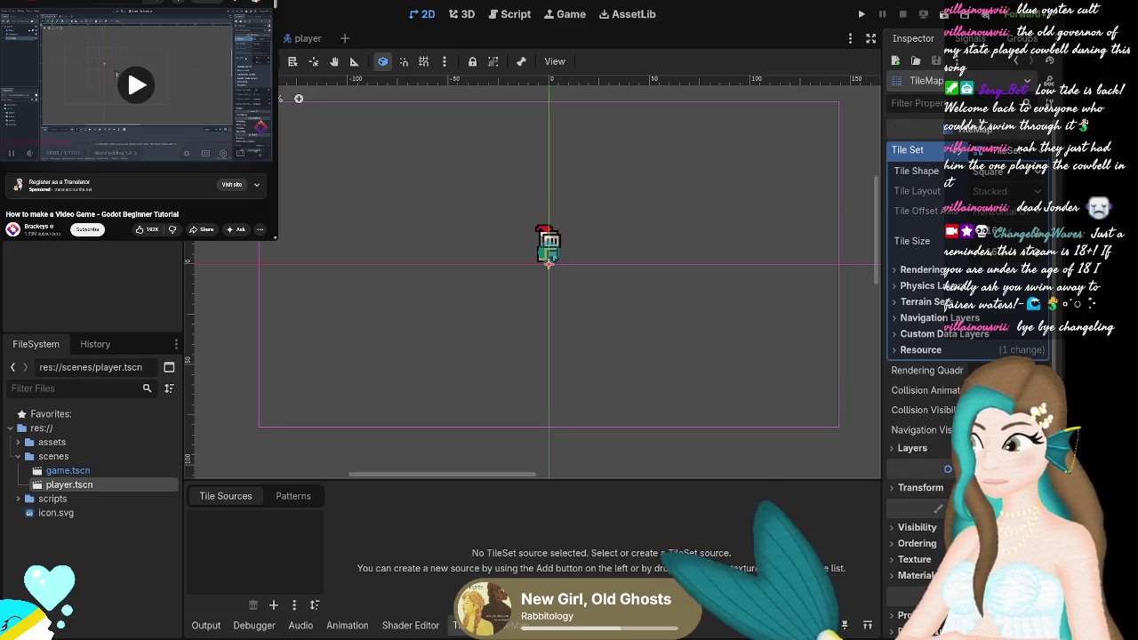
left_click(49, 99)
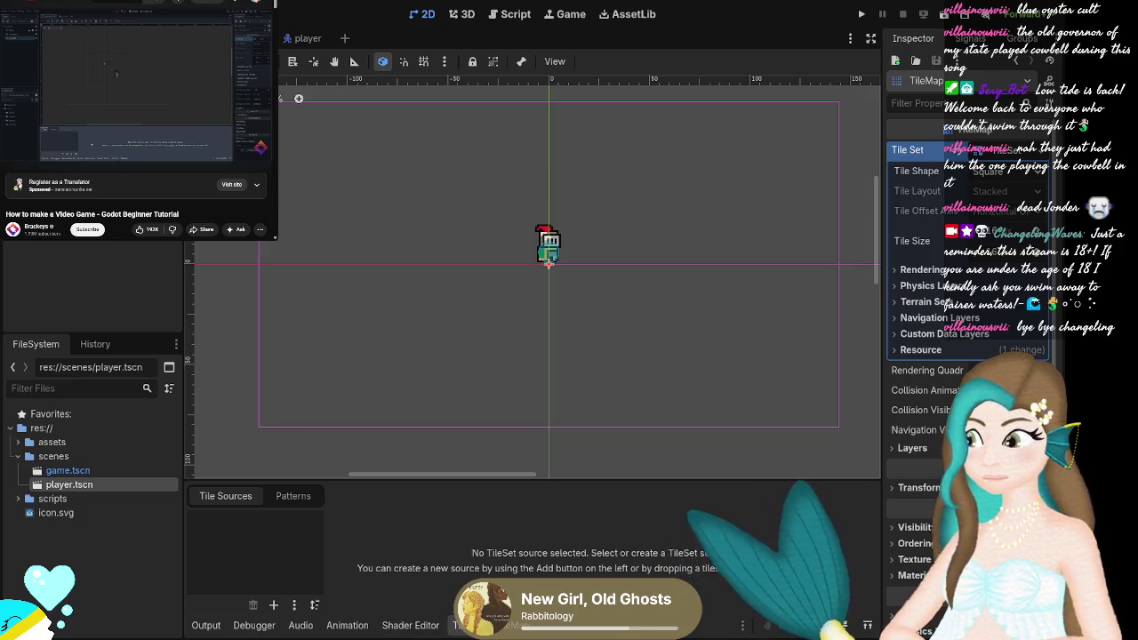
key("ctrl+j")
left_click(462, 626)
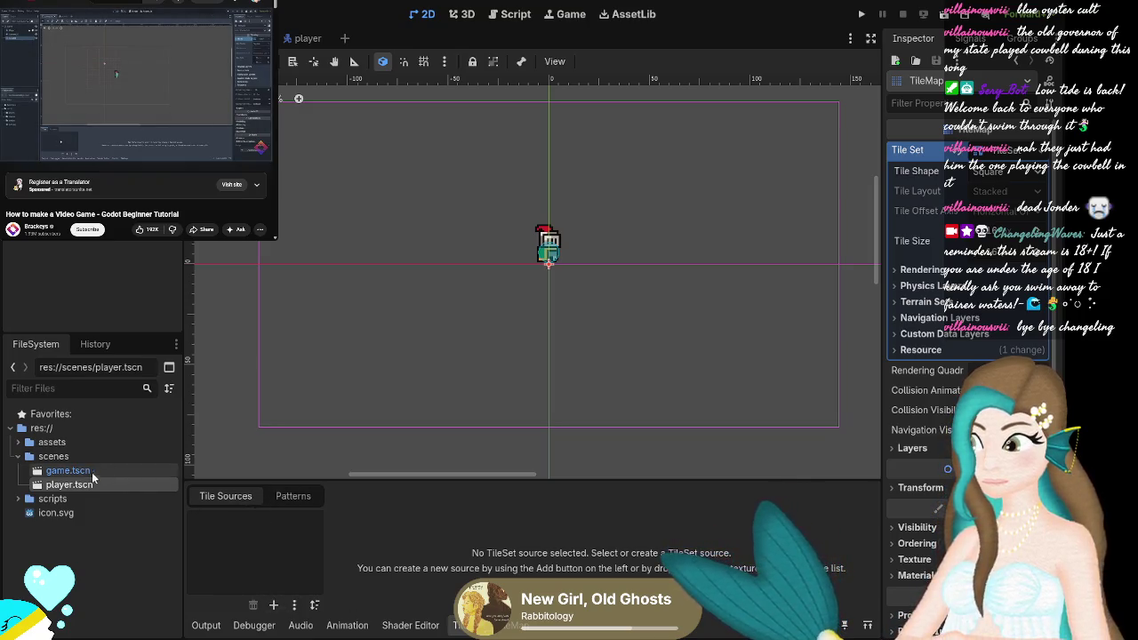
Expand assets > brackeys_platformer_assets > sprites in the FileSystem dock to list world_tileset.png.
left_click(18, 442)
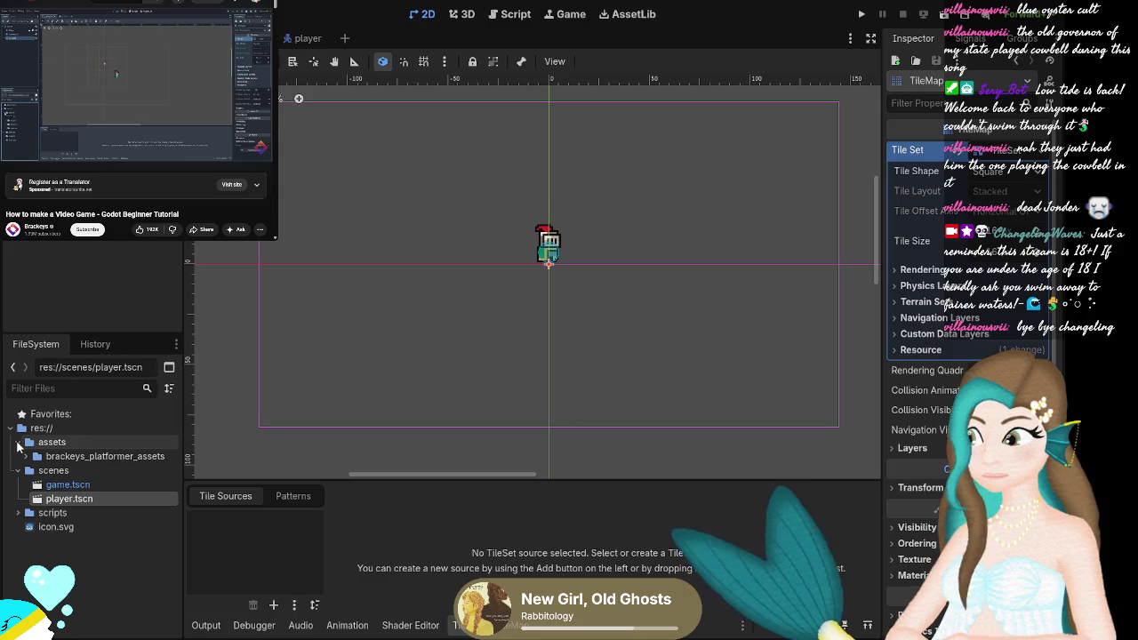
left_click(27, 456)
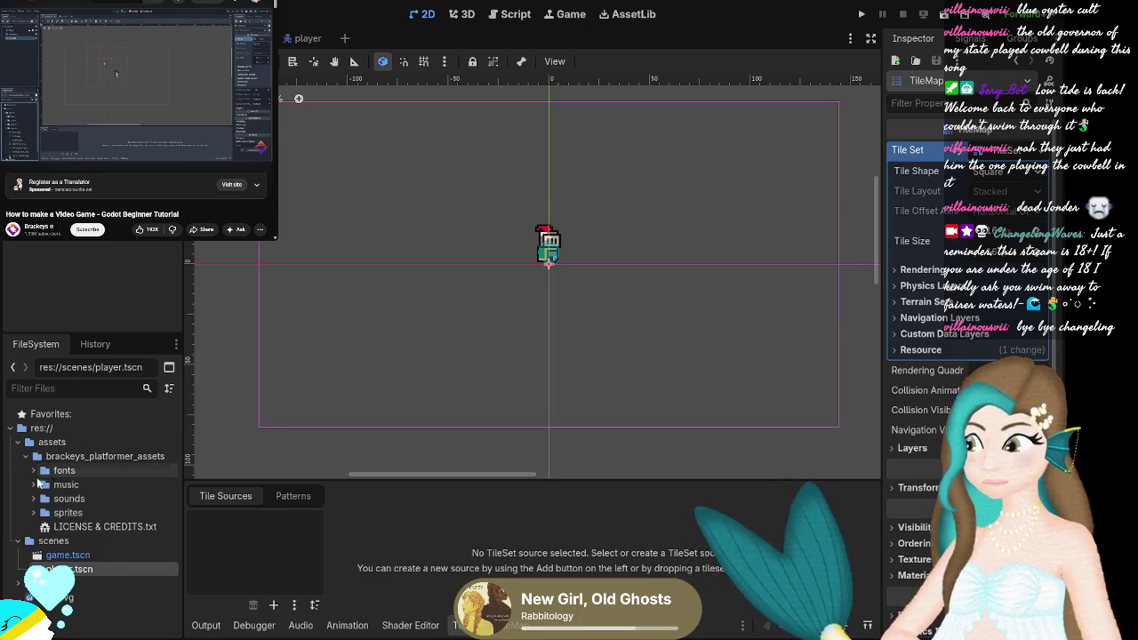
left_click(33, 513)
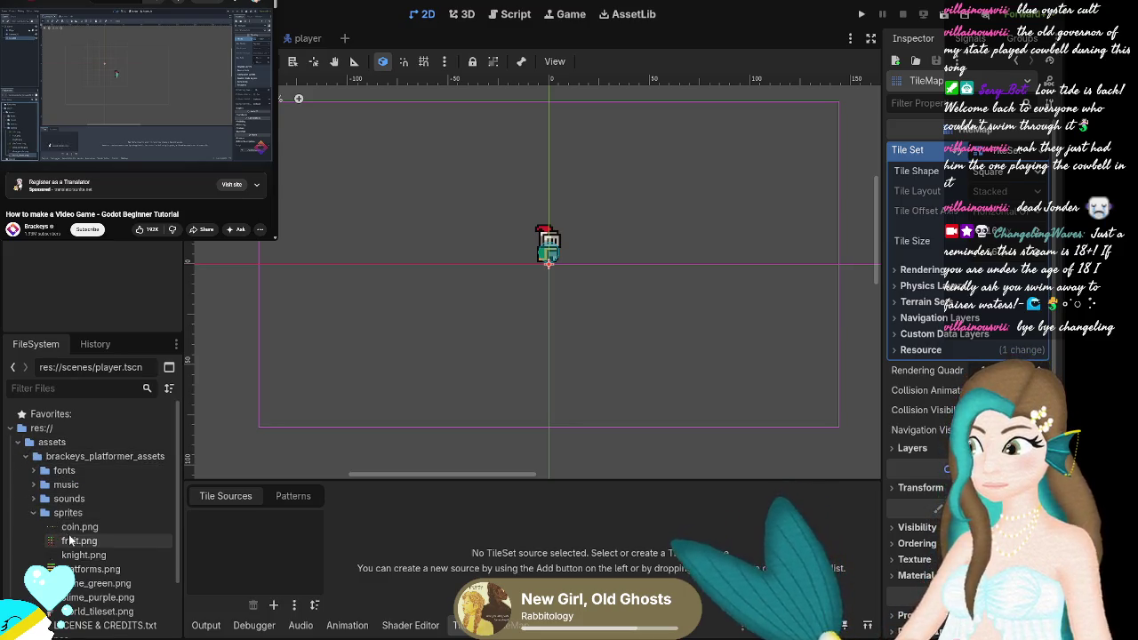
scroll(69, 540, "down", 1)
Drag world_tileset.png into Tile Sources as an atlas source and enlarge the TileSet panel.
mouse_move(80, 588)
left_mouse_down()
mouse_move(249, 568)
mouse_move(253, 552)
left_mouse_up()
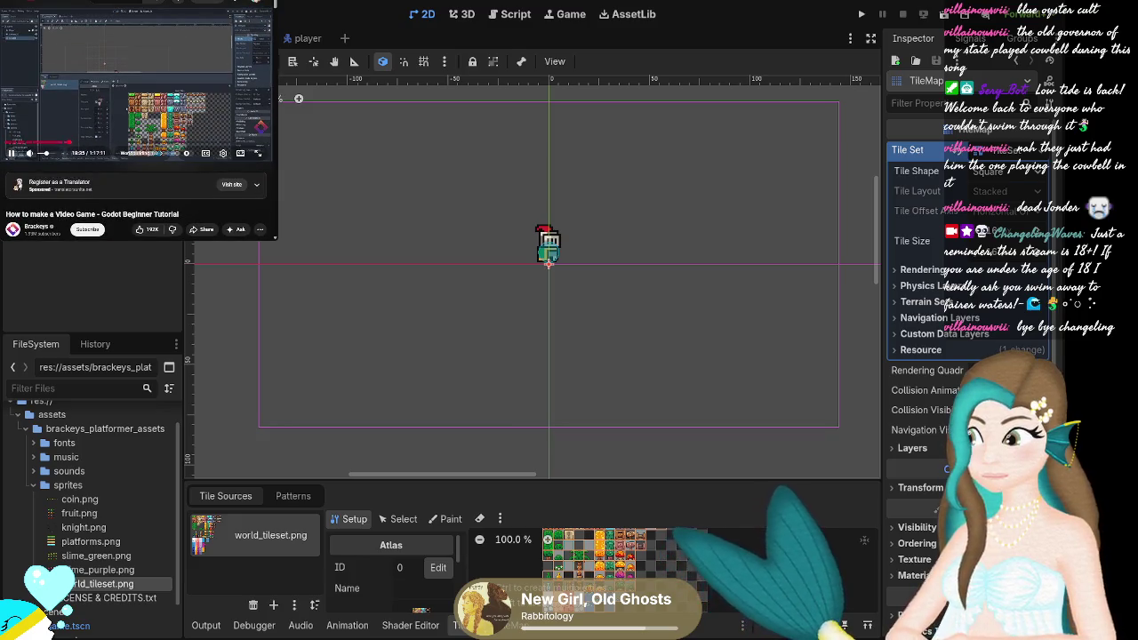
scroll(622, 555, "down", 1)
scroll(623, 555, "down", 1)
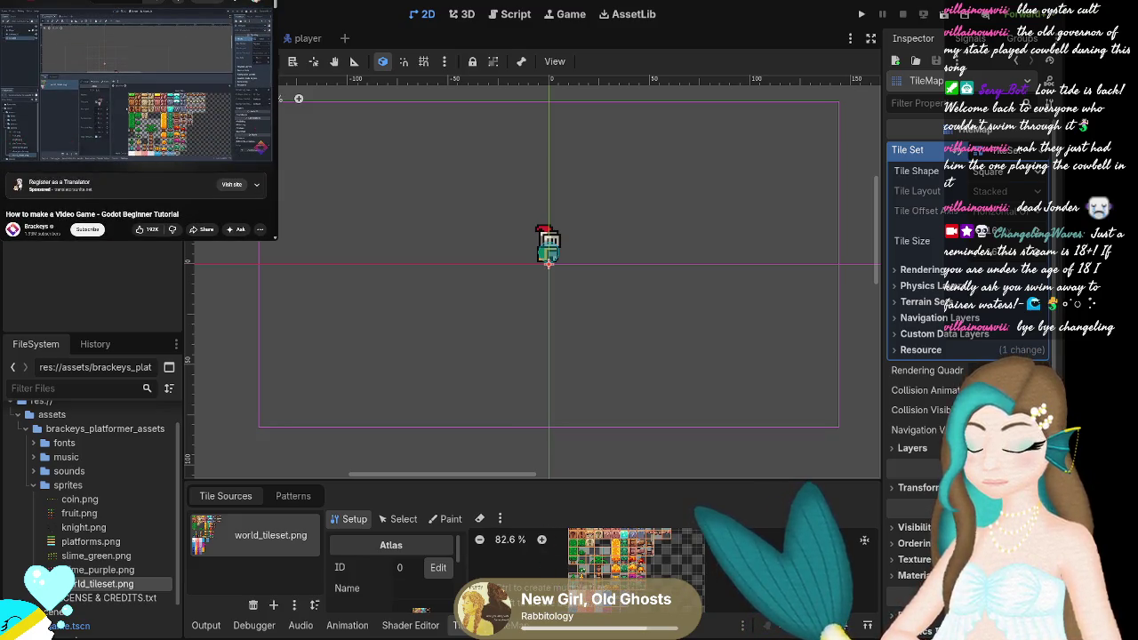
scroll(613, 555, "up", 1)
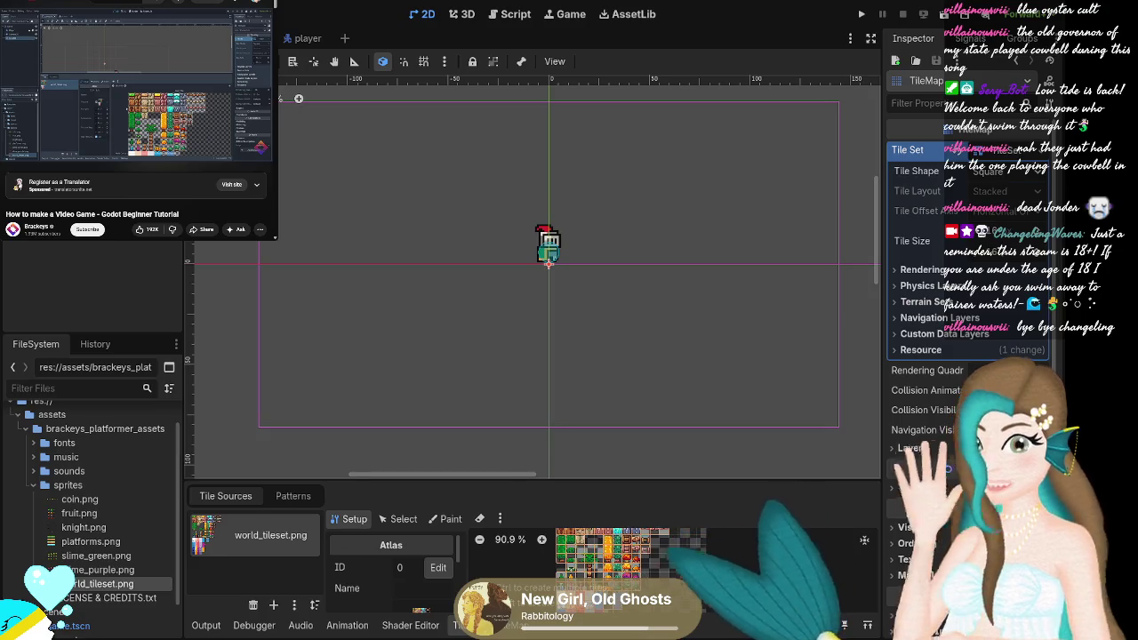
left_click_drag(699, 480, 699, 362)
scroll(647, 487, "up", 1)
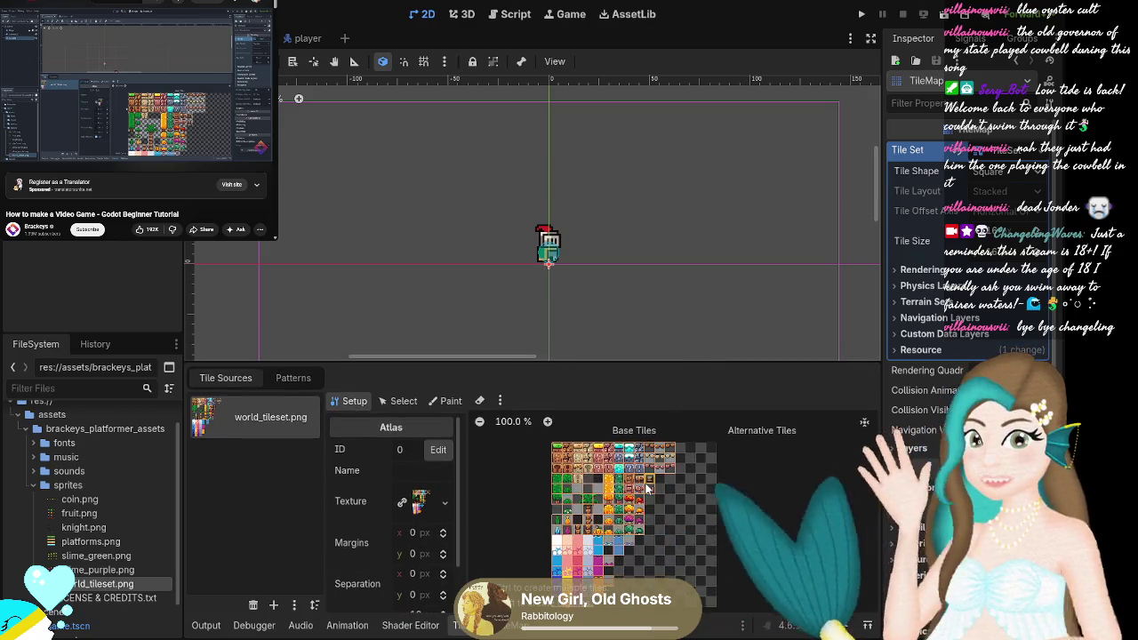
scroll(647, 488, "up", 1)
mouse_move(9, 152)
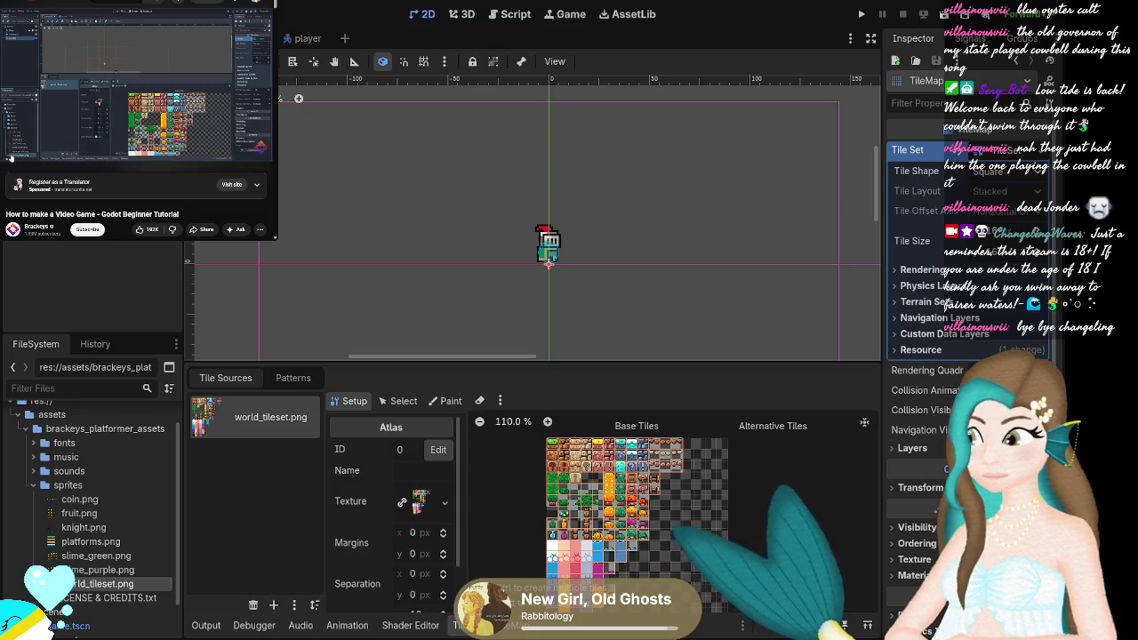
Toggle the atlas eraser, then switch the world_tileset.png atlas editor to Select mode.
left_click(479, 400)
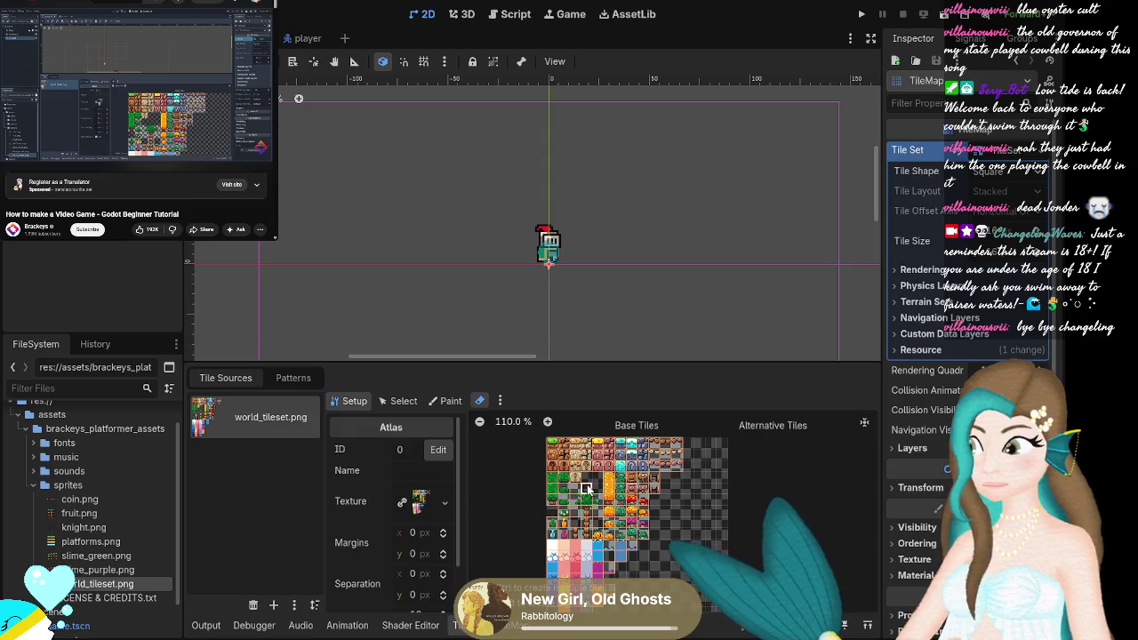
mouse_move(142, 116)
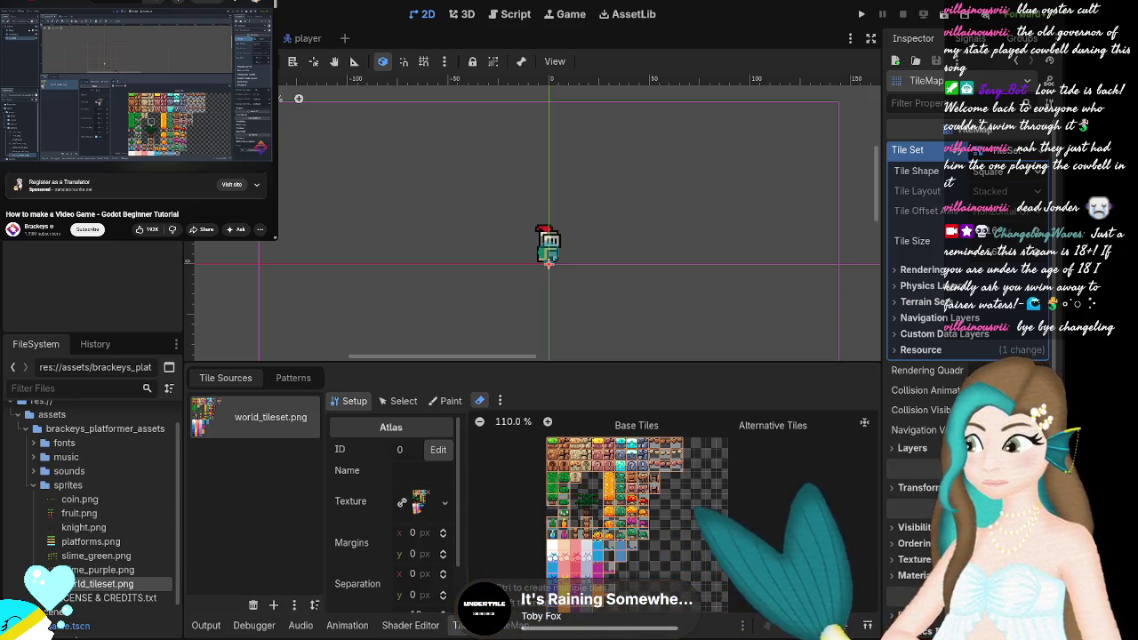
left_click(13, 153)
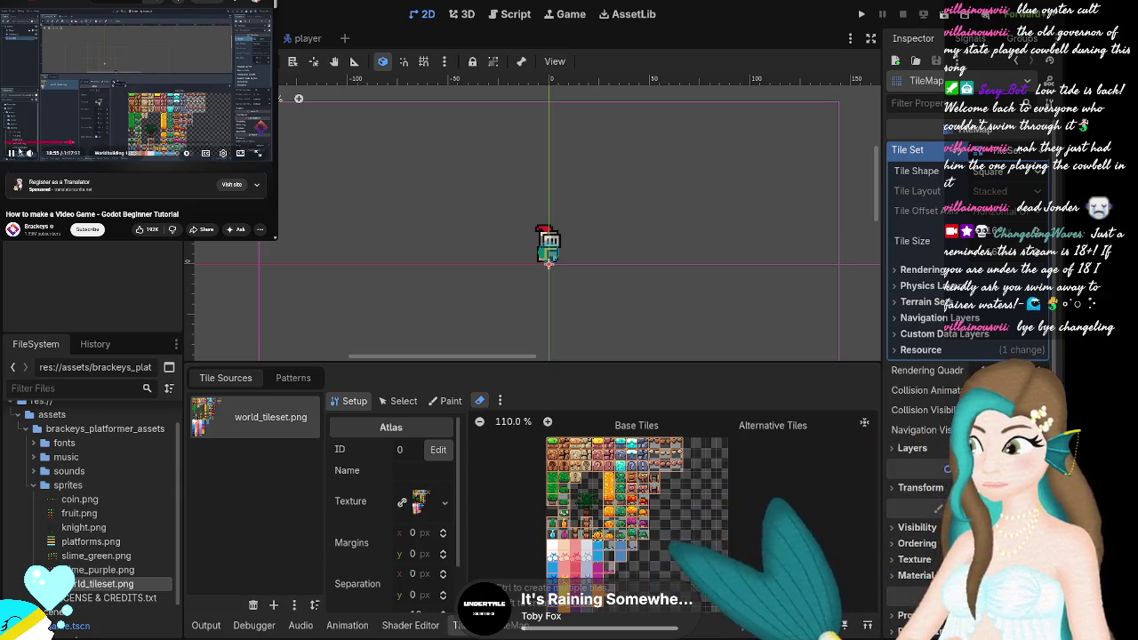
left_click(10, 154)
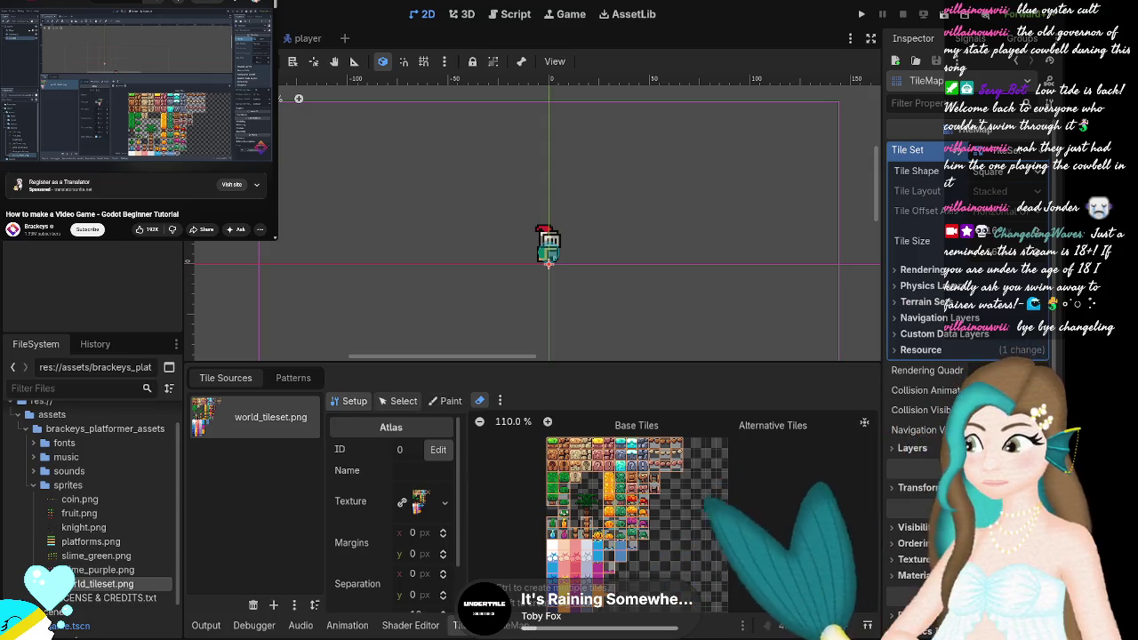
left_click(397, 401)
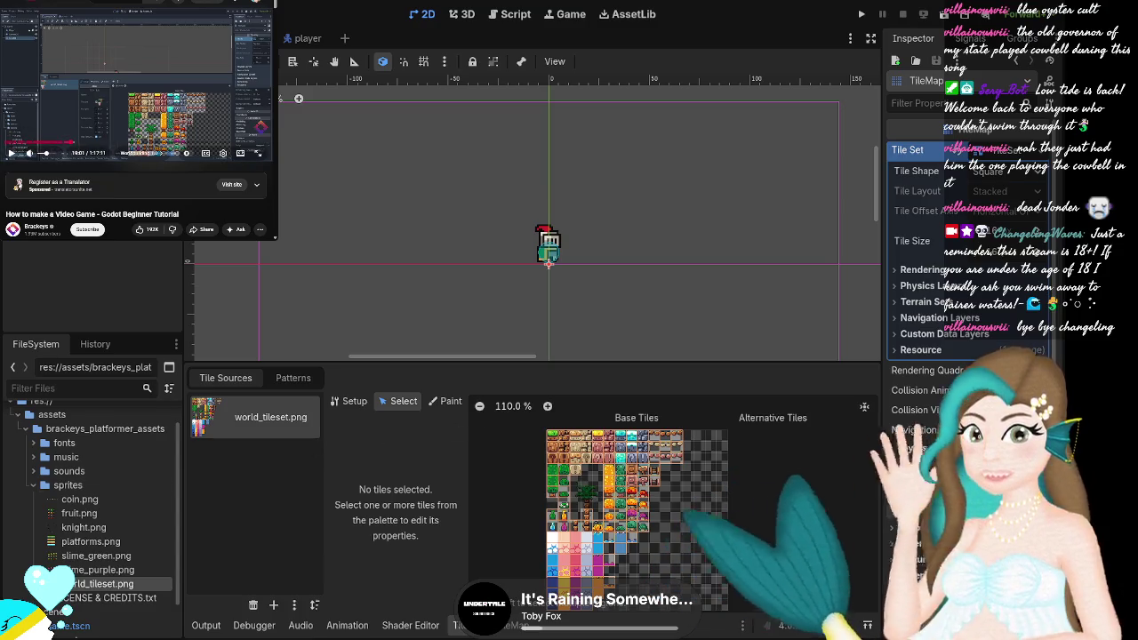
Toggle the atlas between Paint and Select, then deselect and reselect the TileMap to open its Tiles painting panel.
left_click(12, 153)
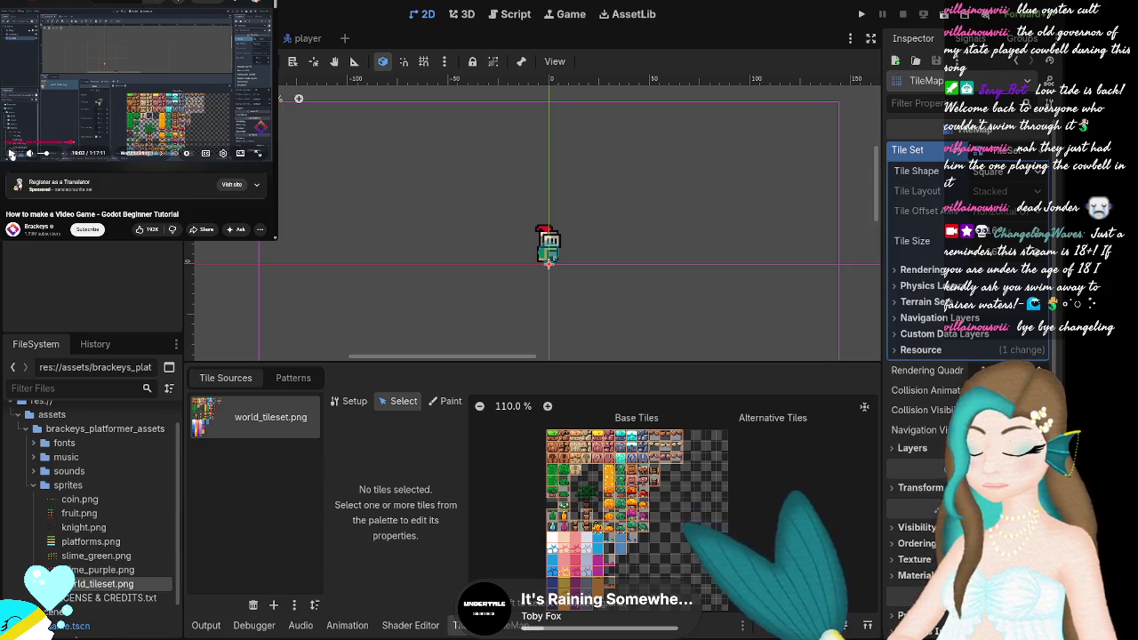
key("j")
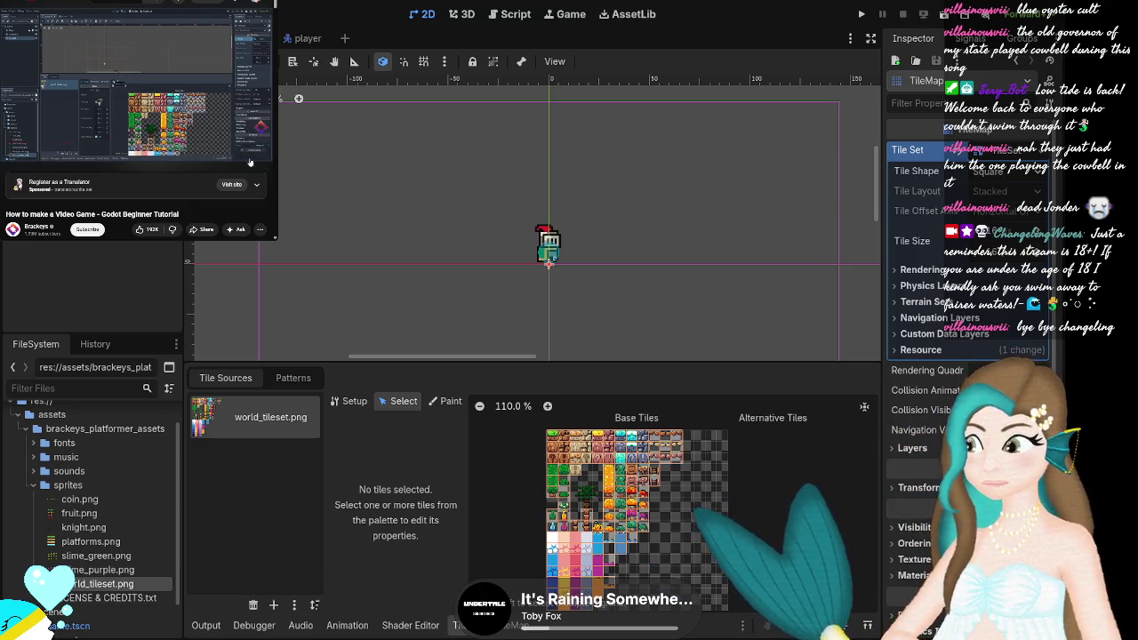
mouse_move(13, 157)
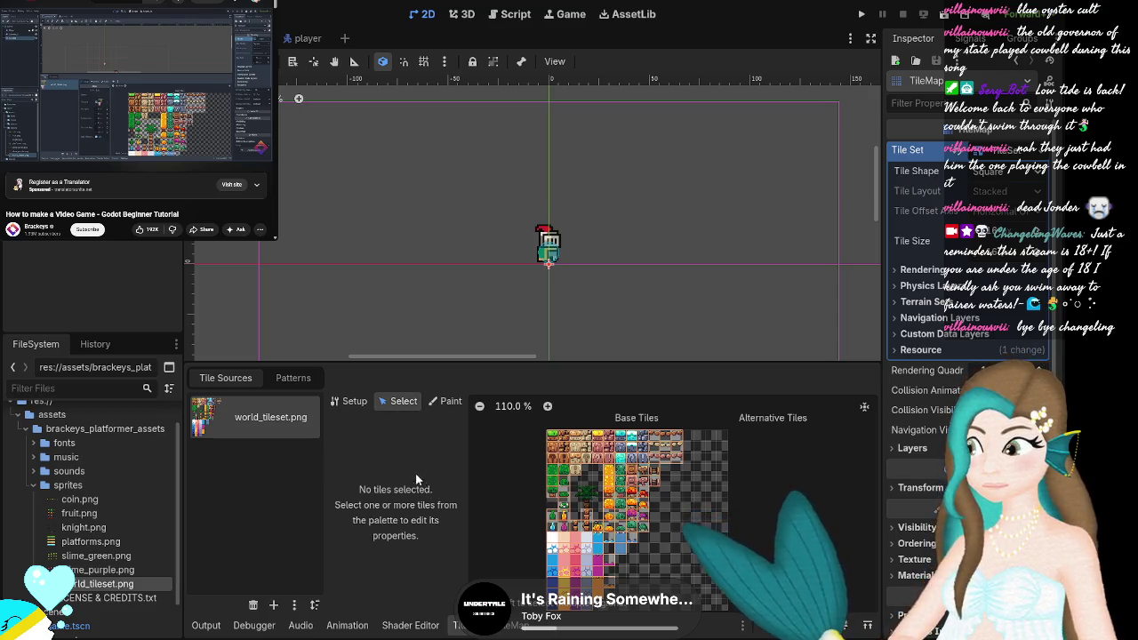
left_click(435, 404)
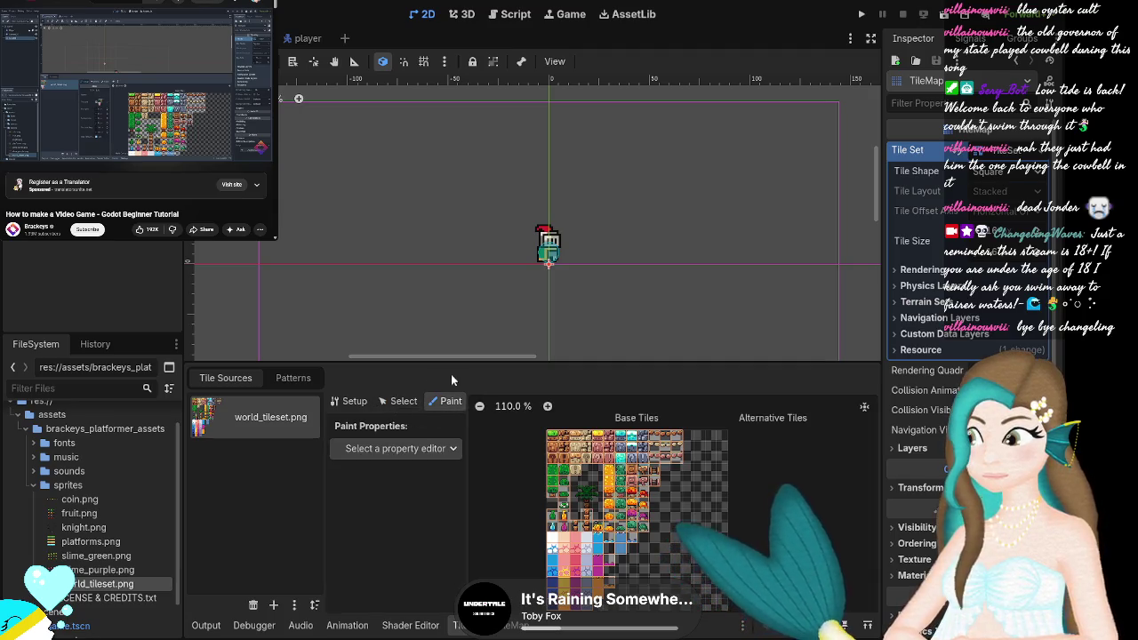
left_click(404, 401)
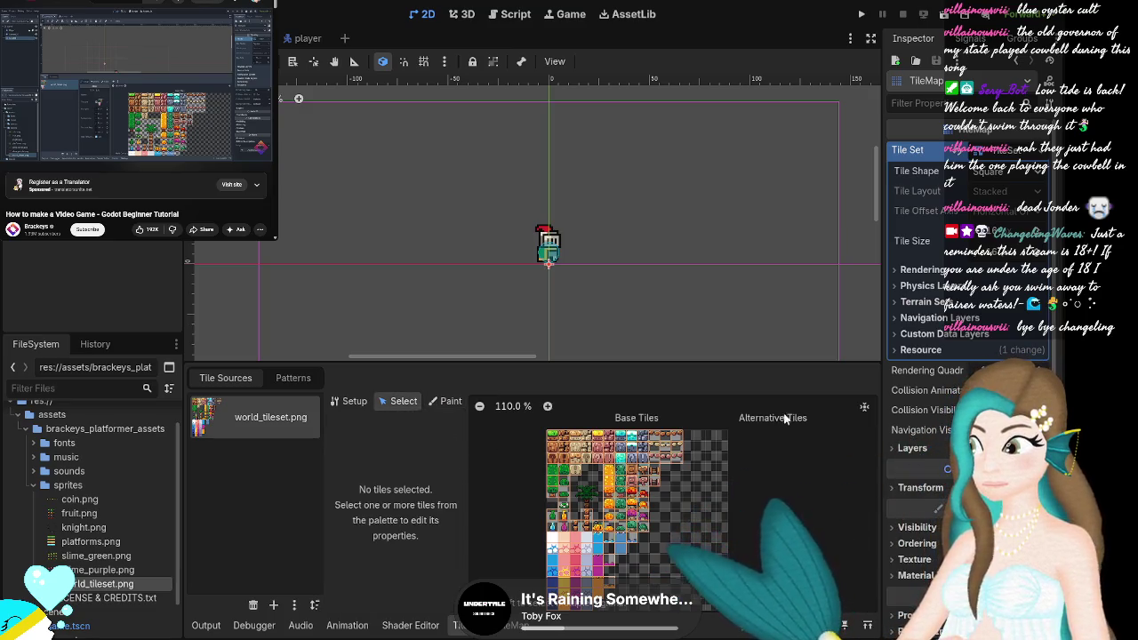
left_click(719, 317)
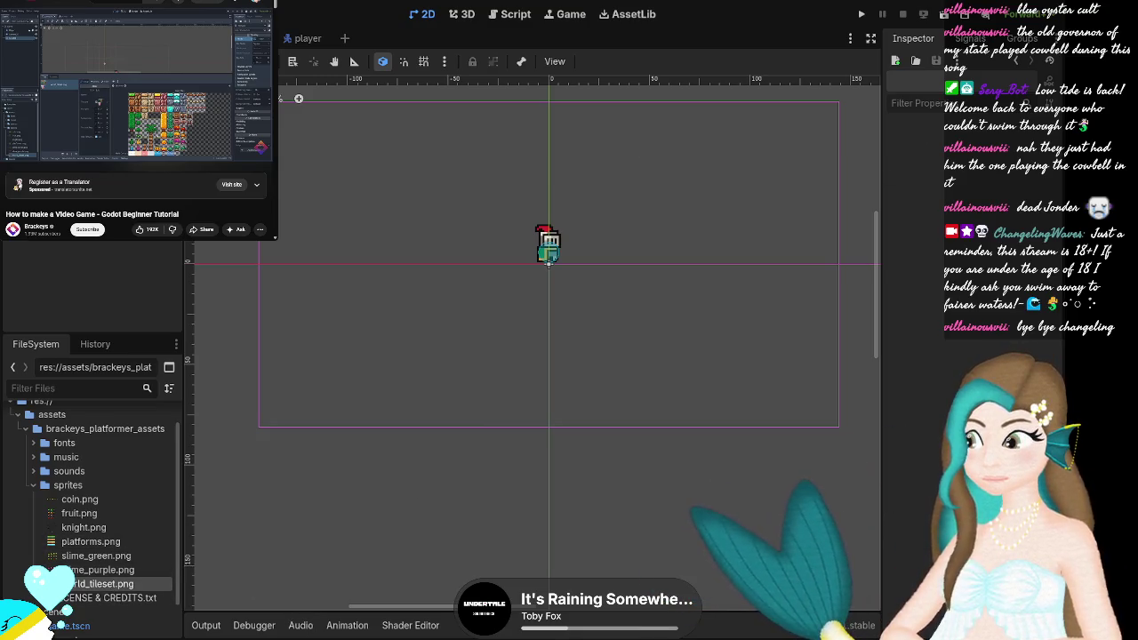
left_click(486, 544)
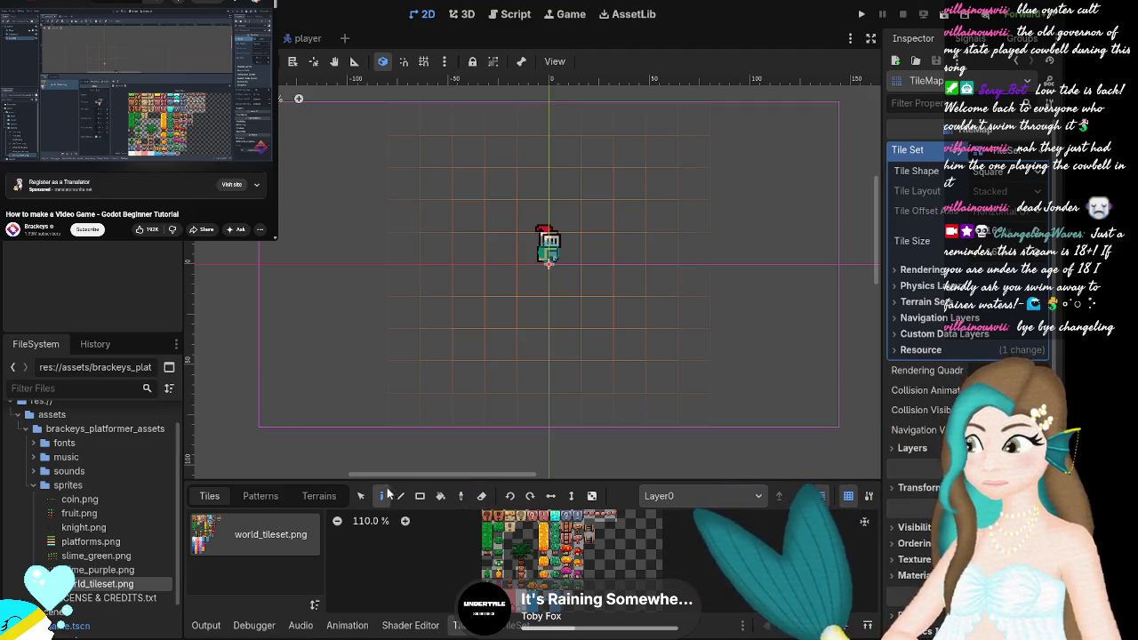
left_click(361, 496)
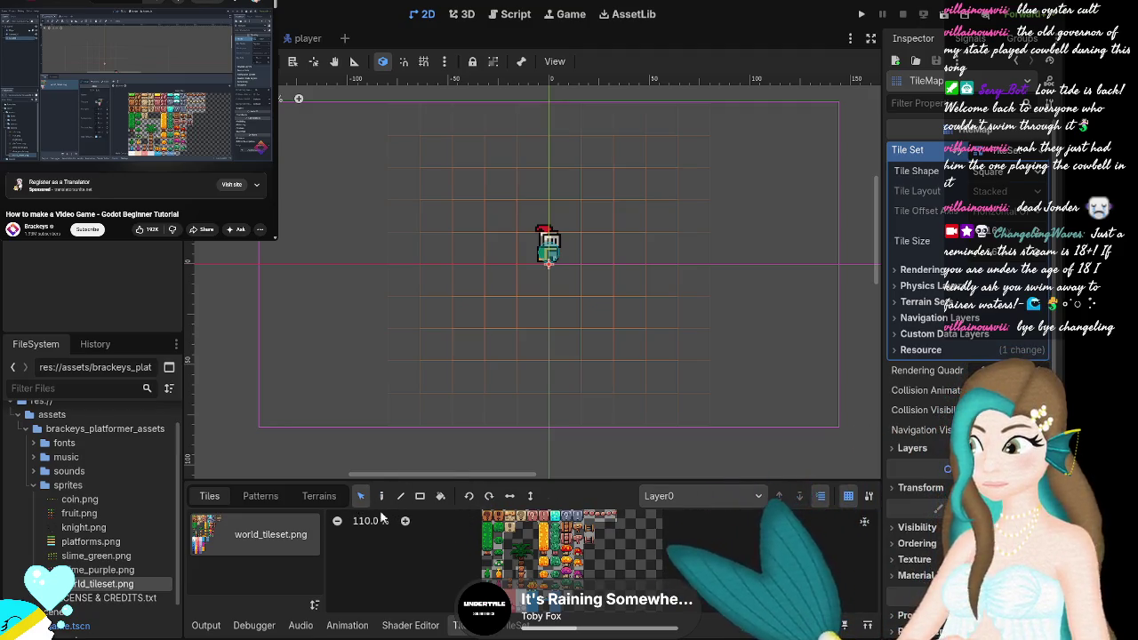
left_click(382, 496)
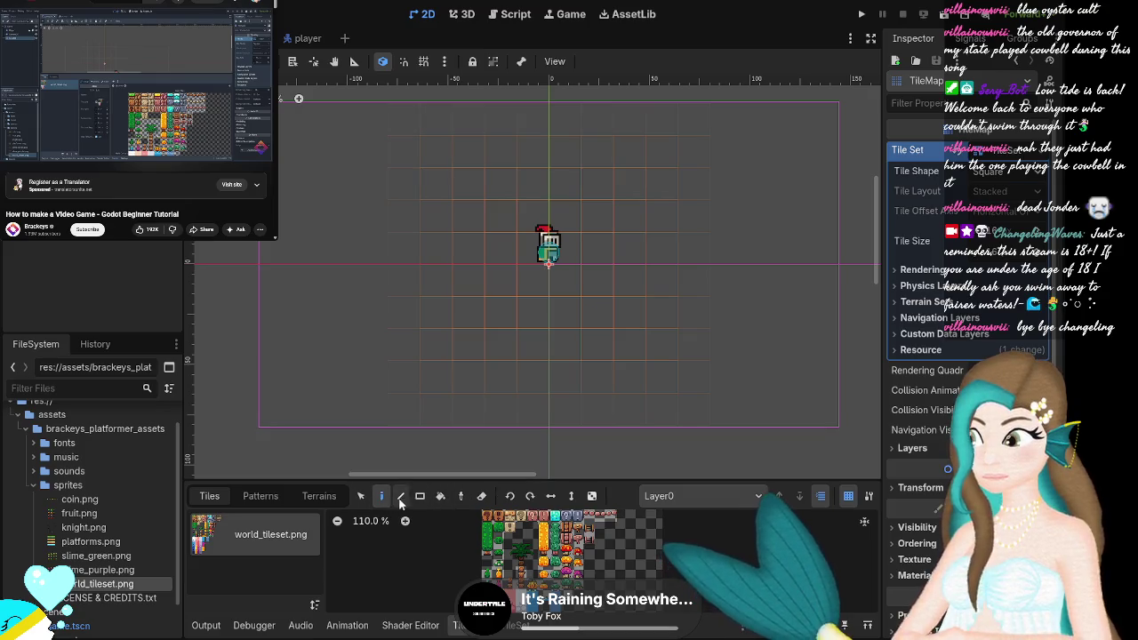
left_click(481, 496)
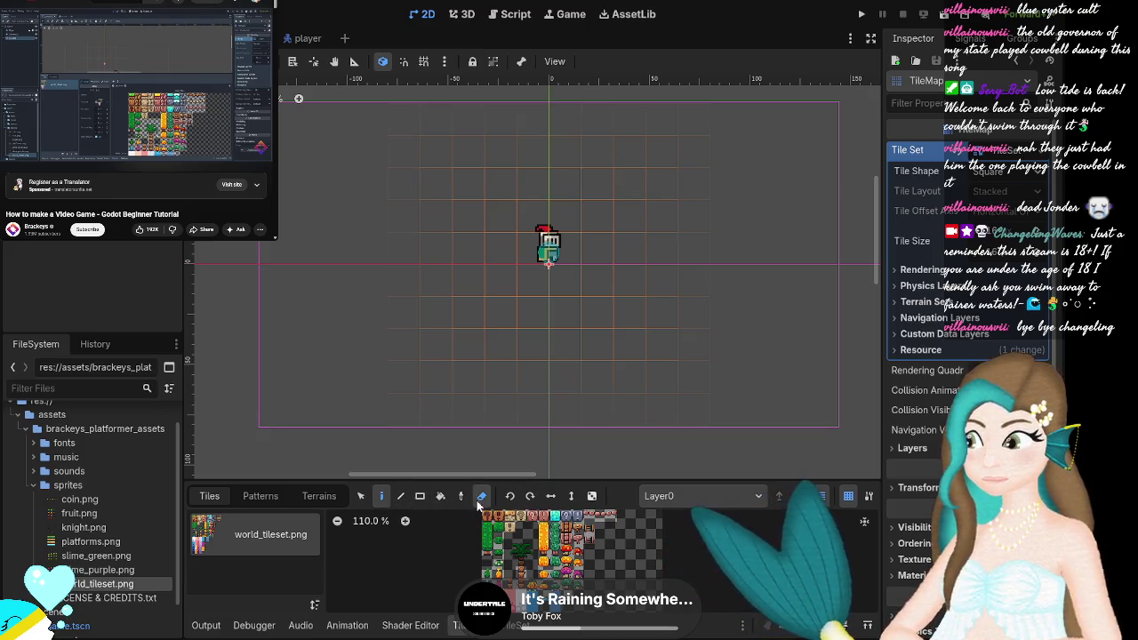
left_click(481, 496)
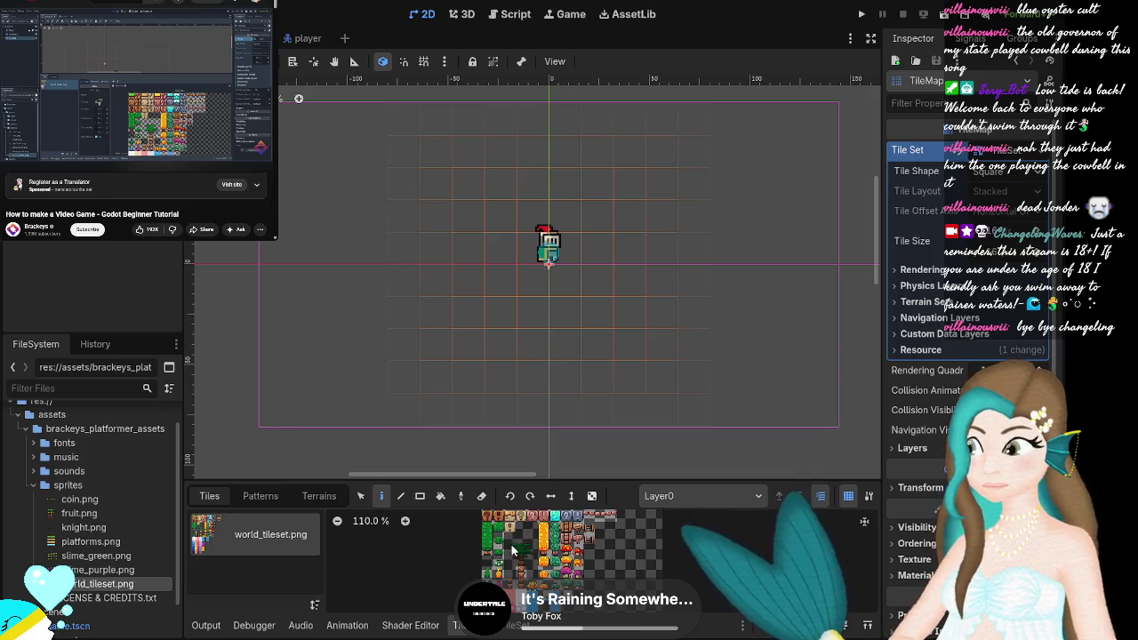
scroll(524, 559, "up", 1)
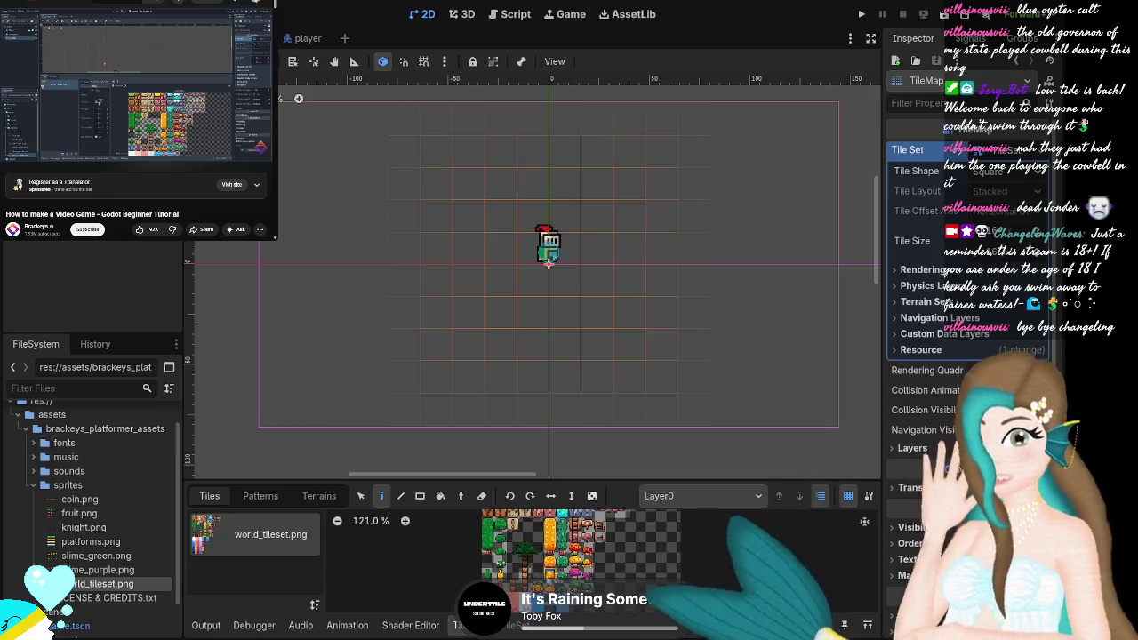
left_click(361, 496)
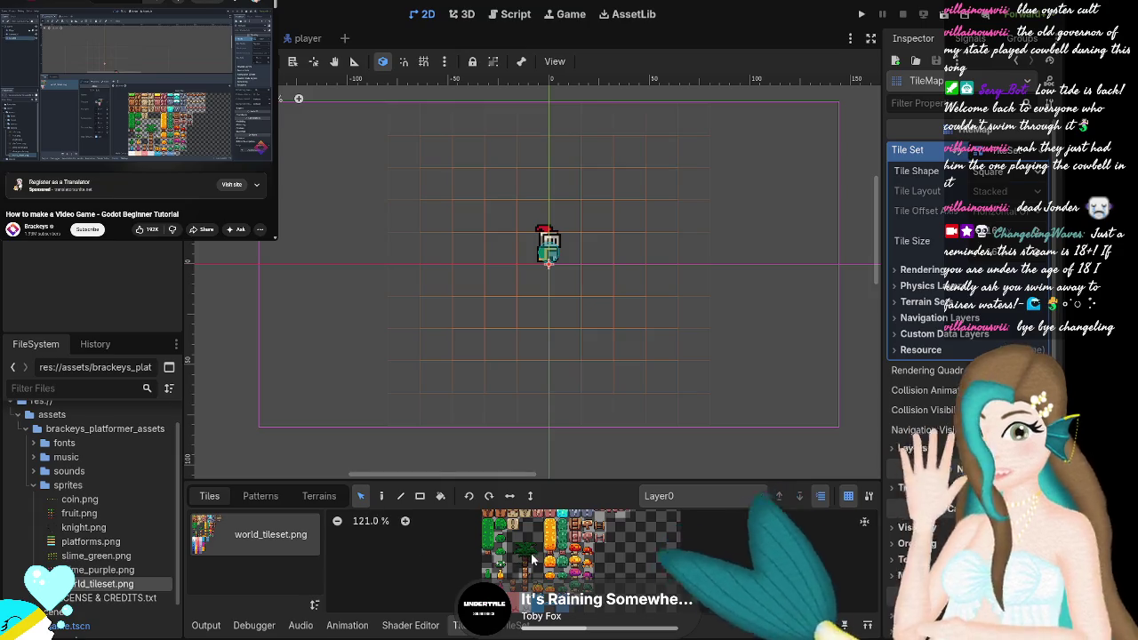
left_click(381, 496)
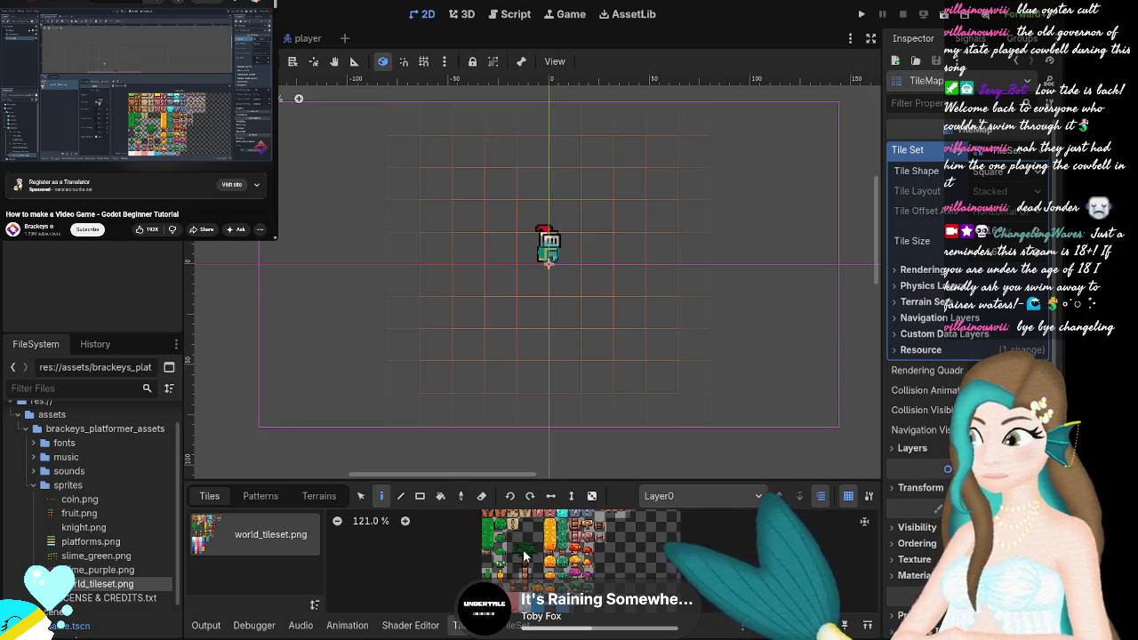
left_click(421, 497)
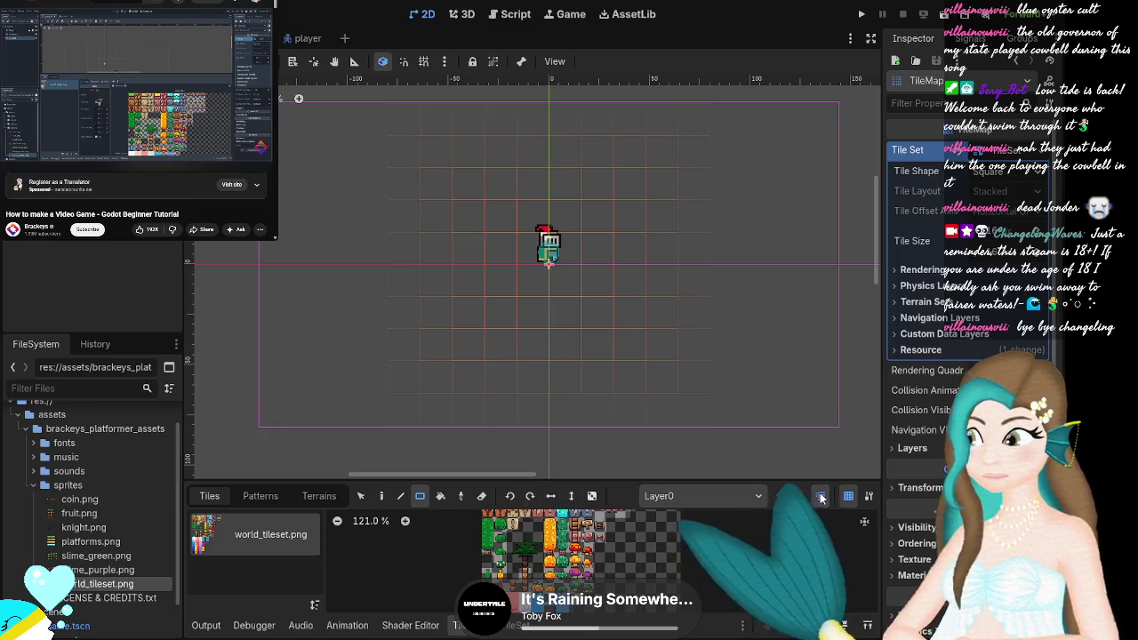
left_click(481, 496)
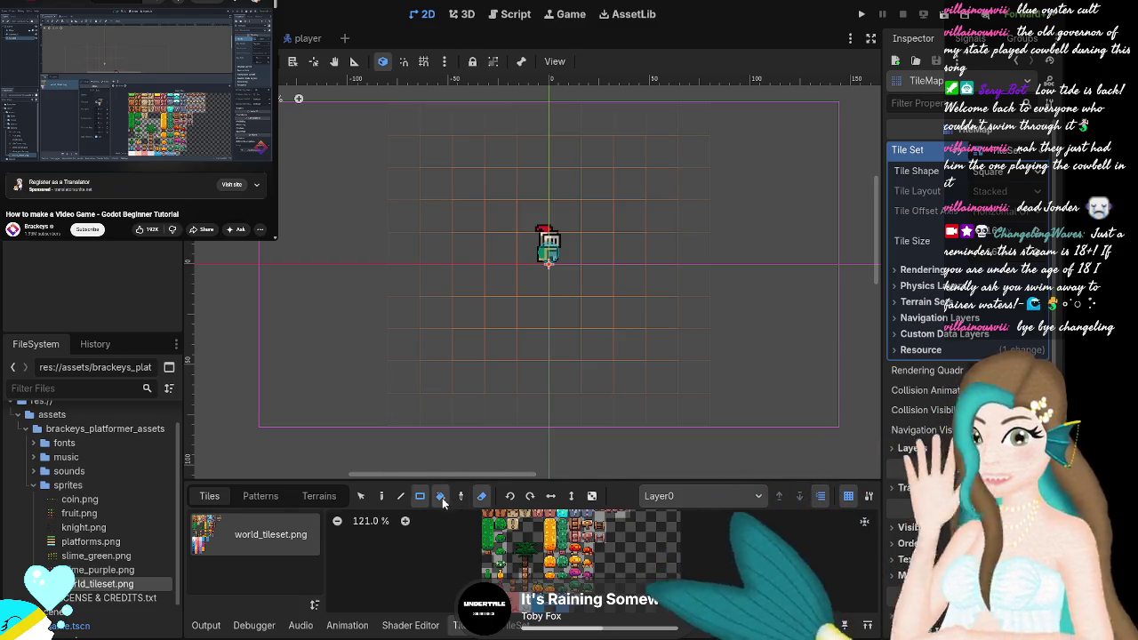
left_click(440, 496)
left_click(400, 496)
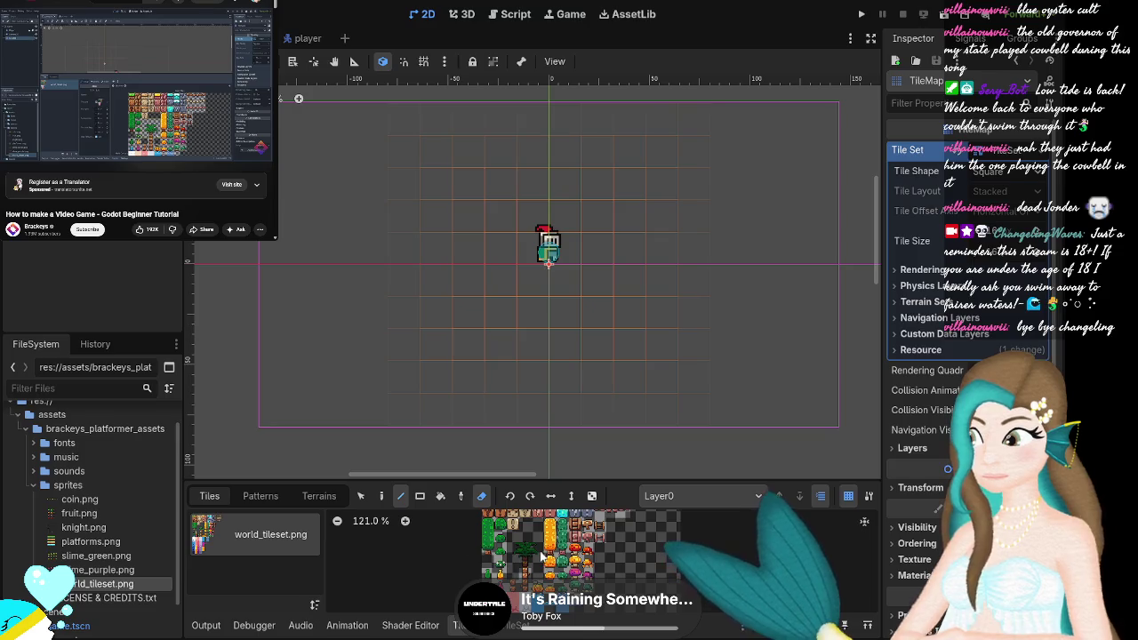
left_click(362, 496)
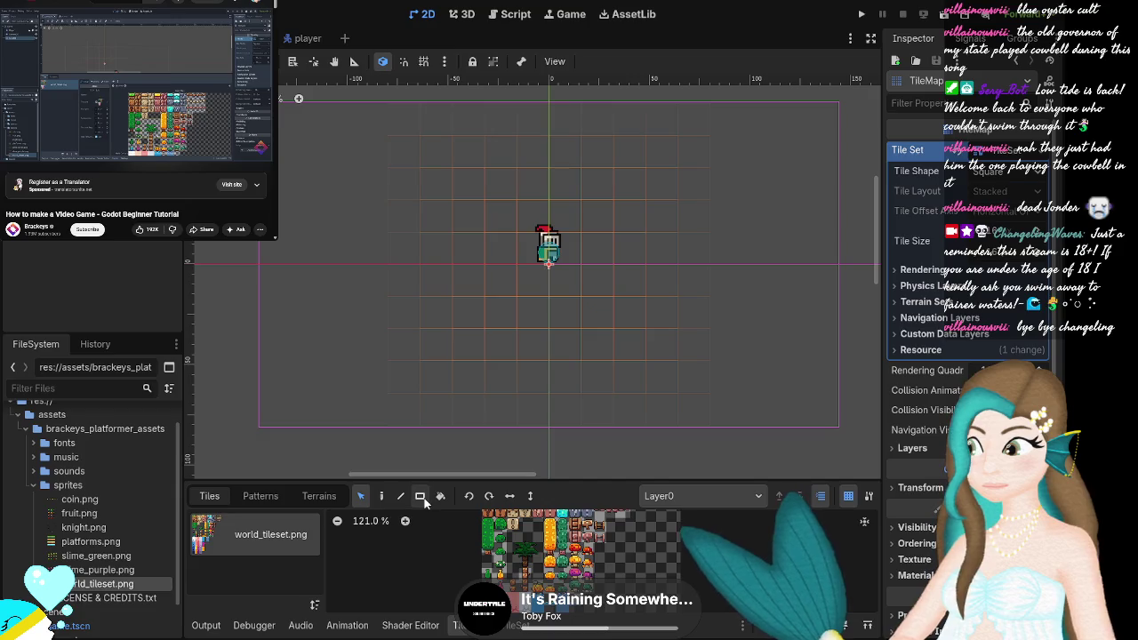
left_click(419, 496)
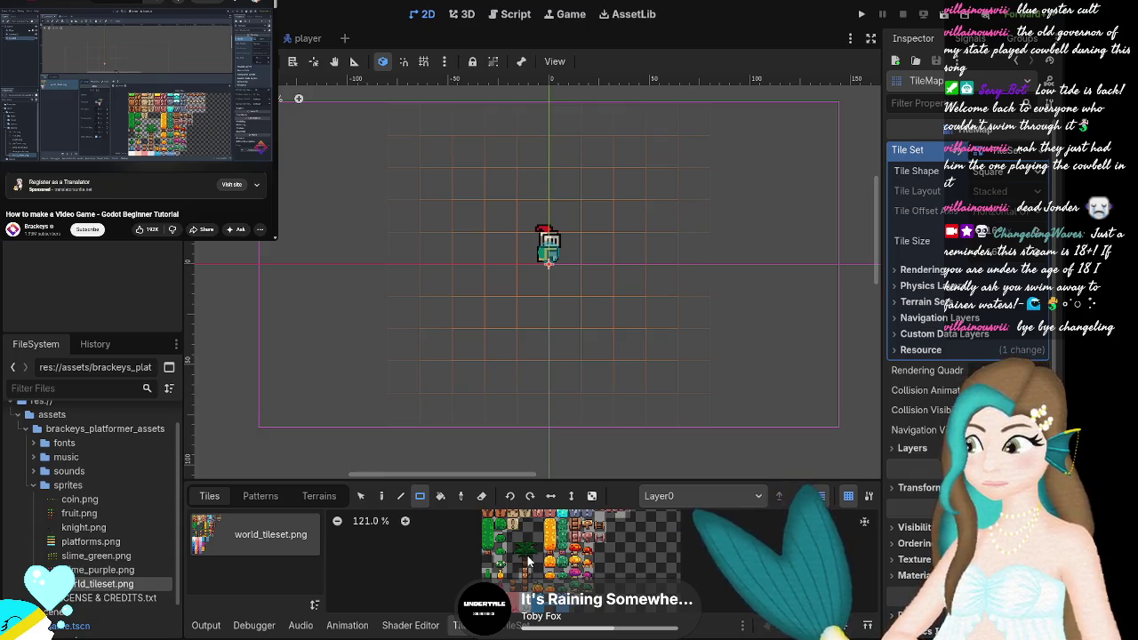
Pick a single tile from the atlas and rewind the tutorial video to re-watch.
left_click(515, 522)
mouse_move(57, 107)
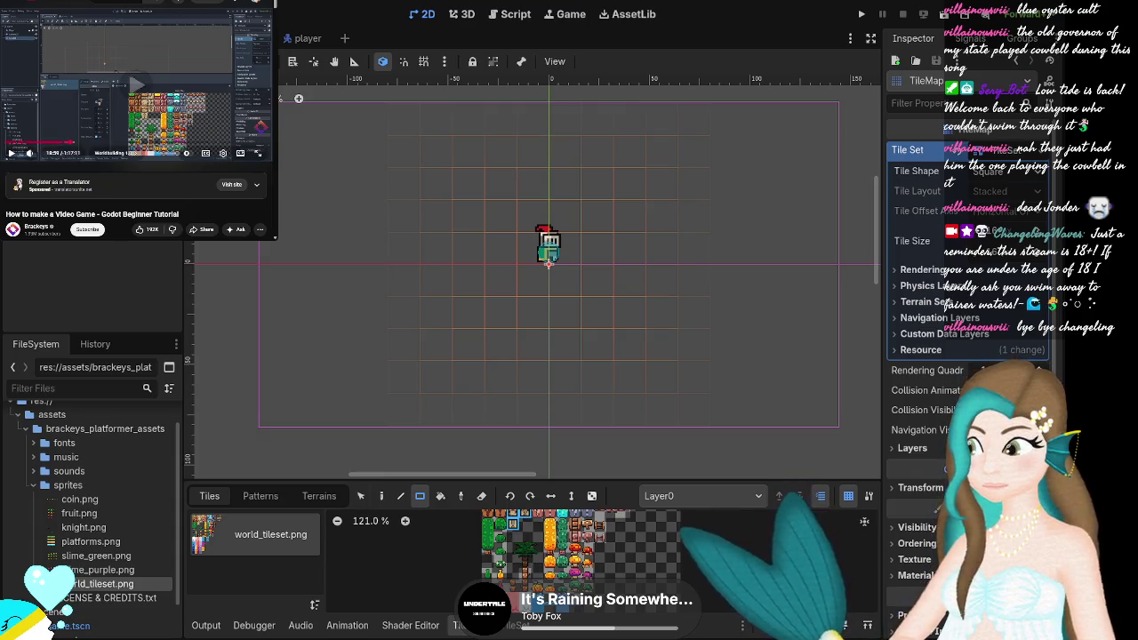
double_click(58, 108)
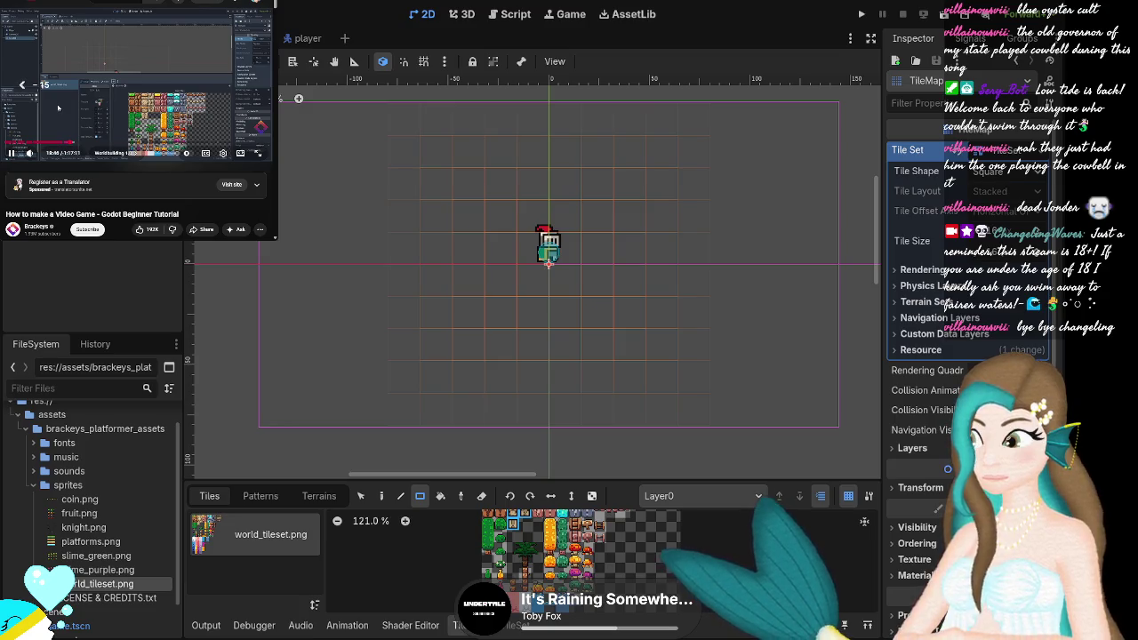
key("Left")
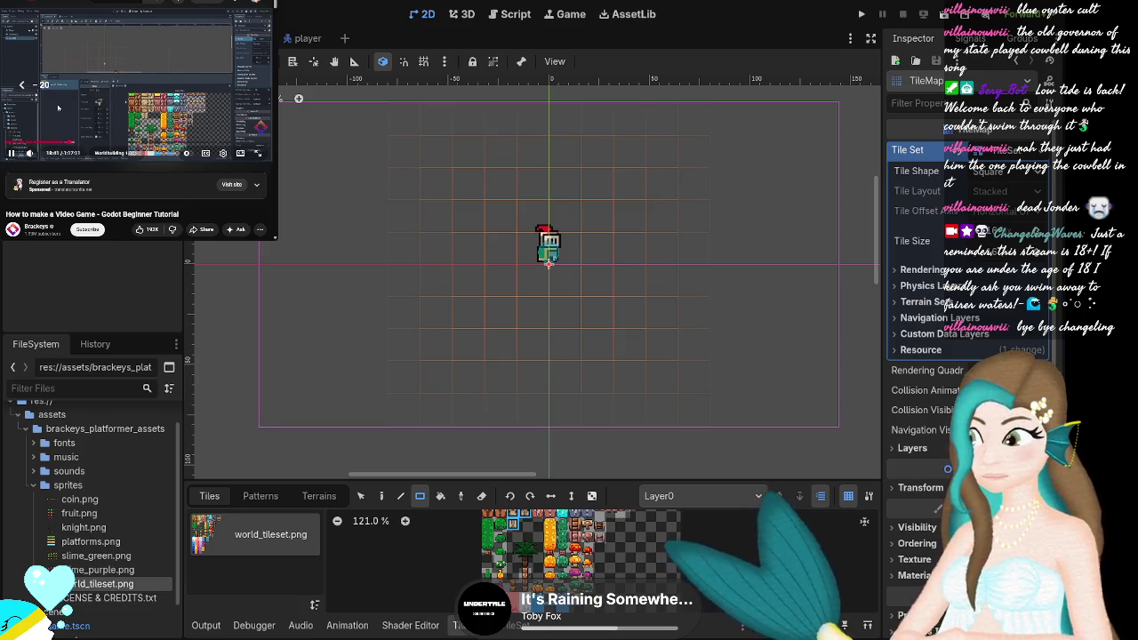
key("Left")
key("Left")
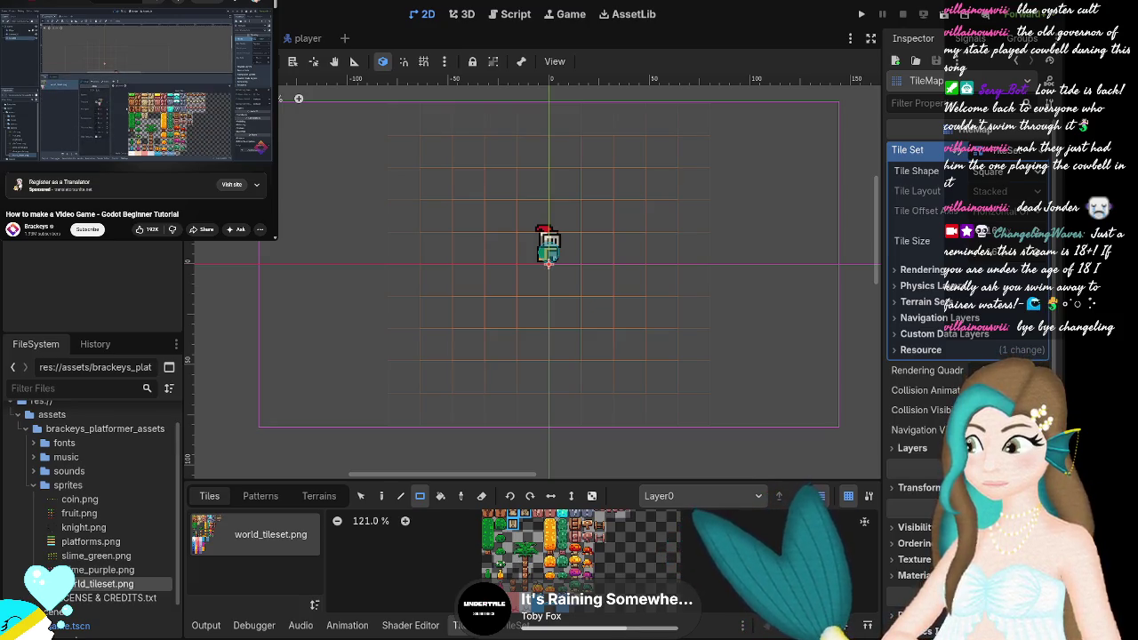
Select a multi-tile atlas block, return to rectangle painting, and undo the world_tileset.png source.
left_click(361, 497)
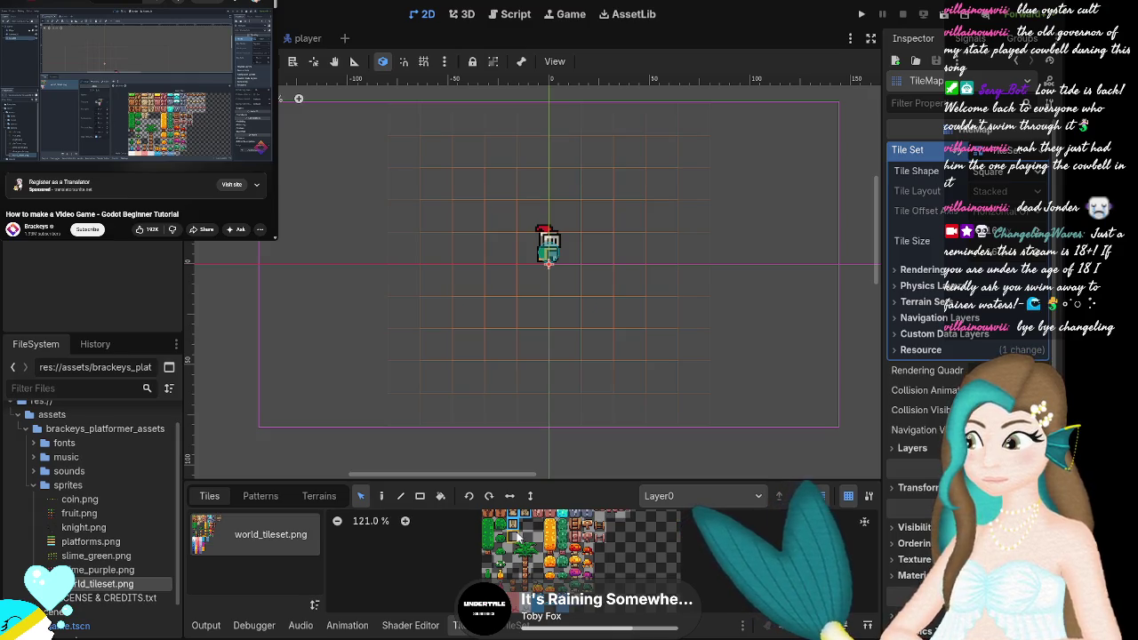
left_click_drag(516, 534, 540, 569)
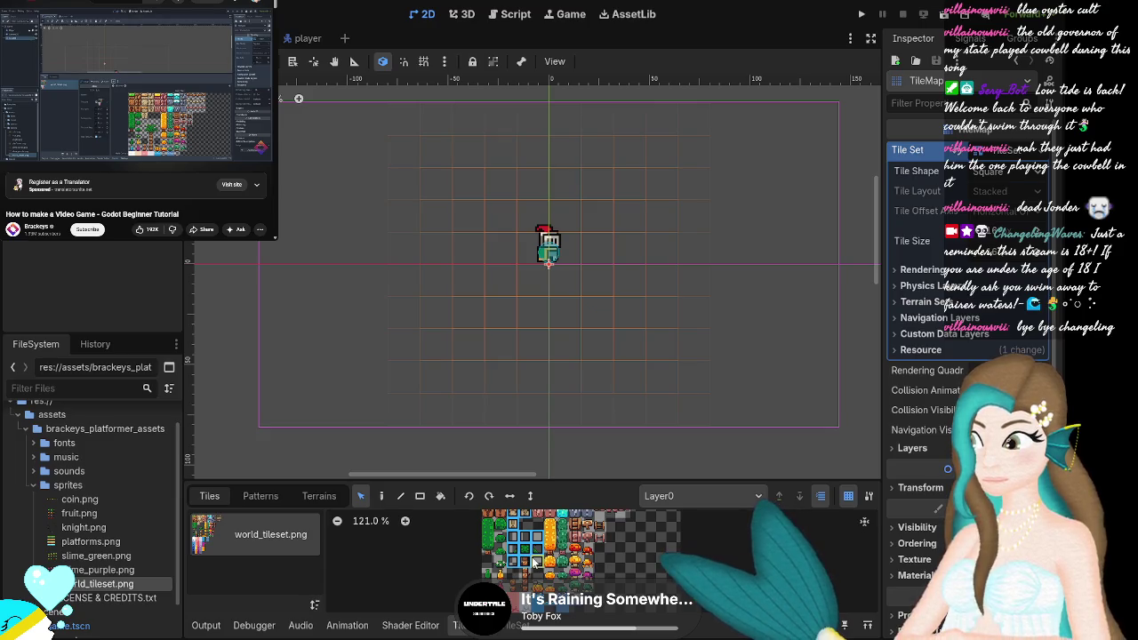
left_click(400, 500)
left_click(420, 501)
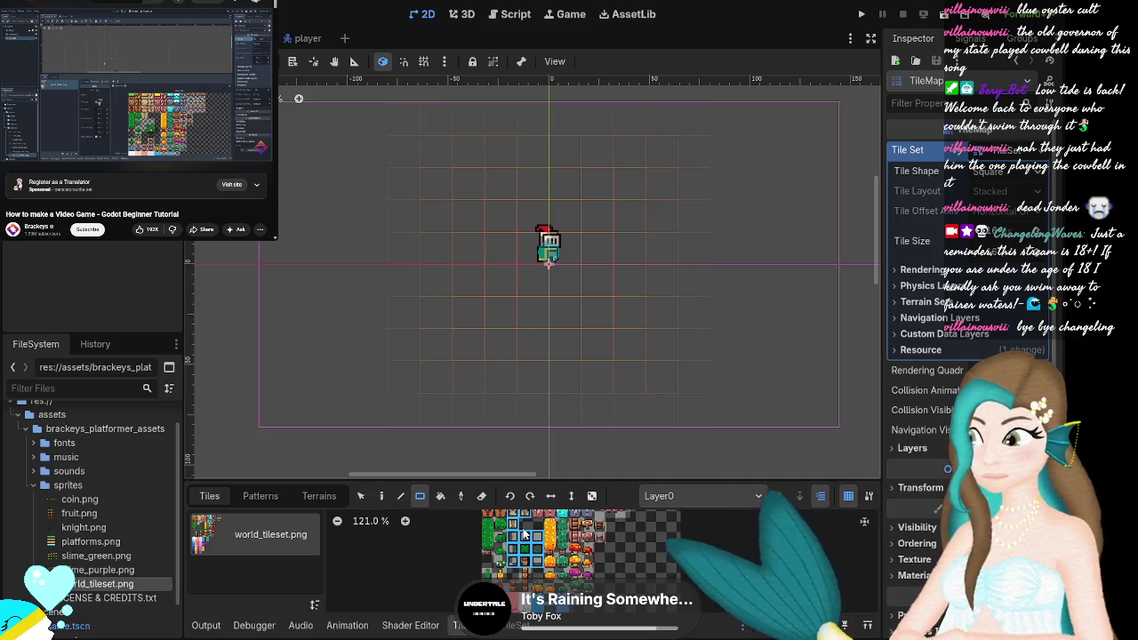
key("ctrl+z")
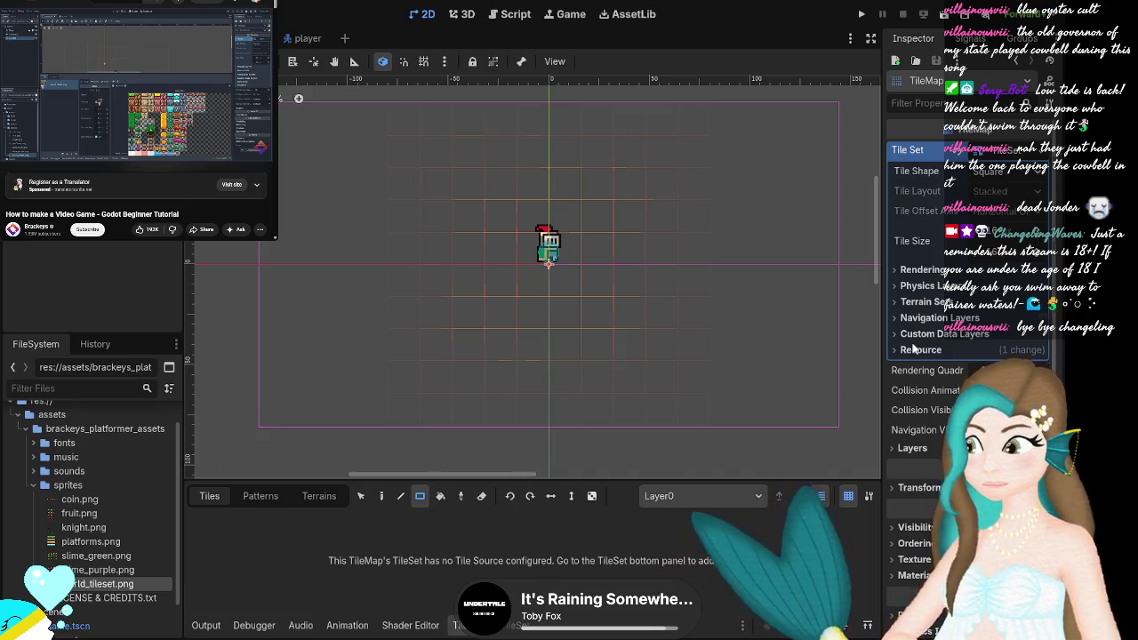
Undo again to strip the TileSet resource, then reselect the TileMap node and check its tools.
key("ctrl+z")
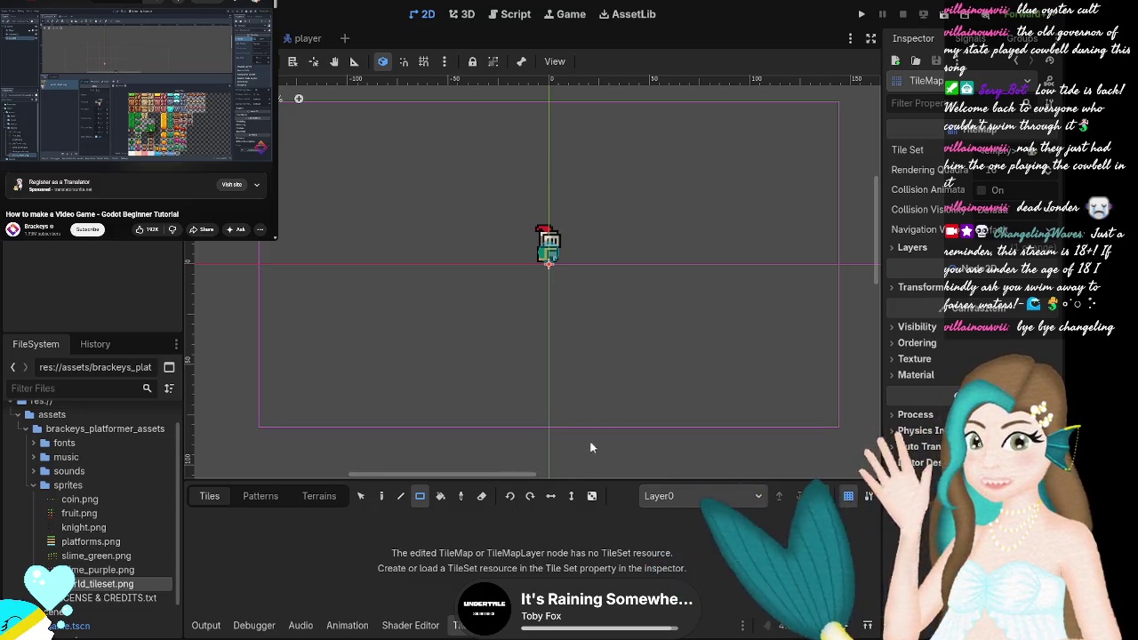
left_click(599, 353)
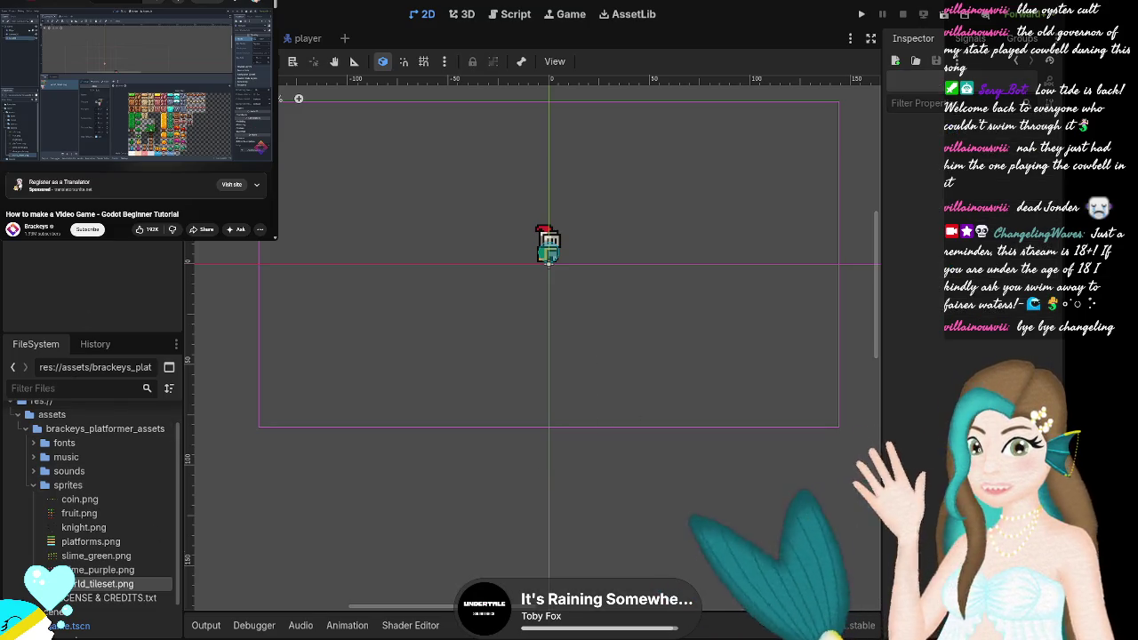
left_click(715, 201)
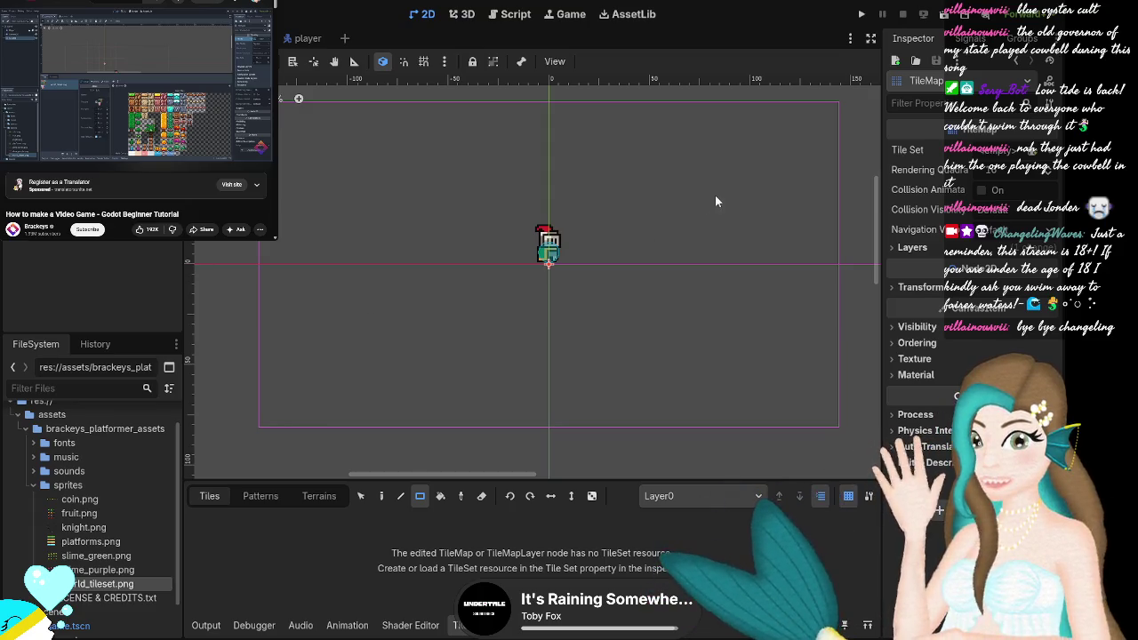
left_click(355, 501)
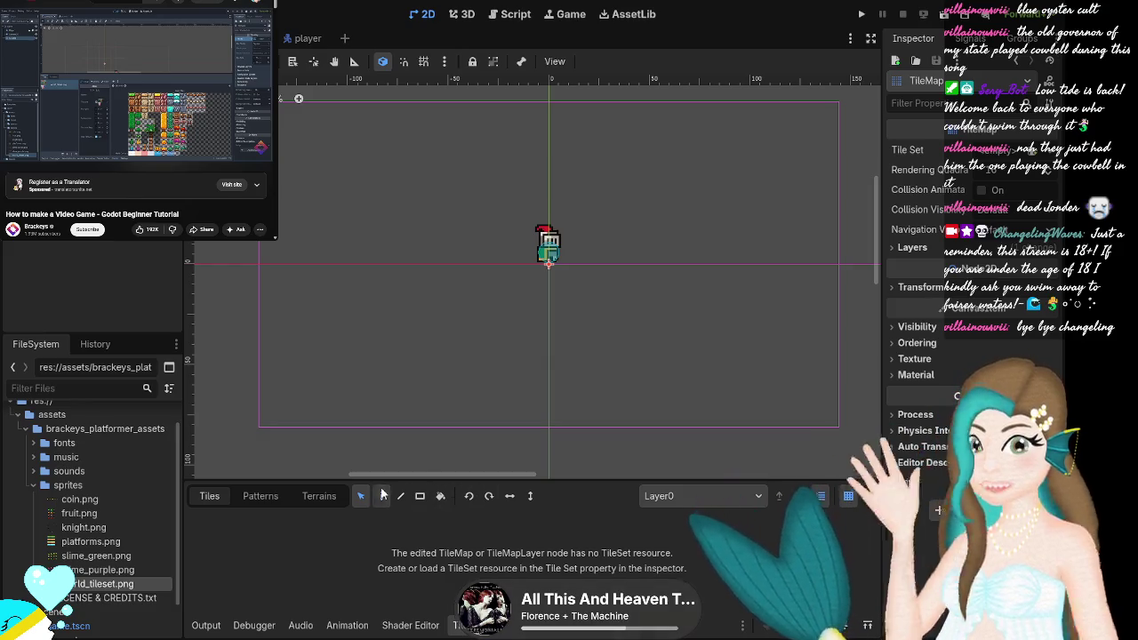
left_click(382, 495)
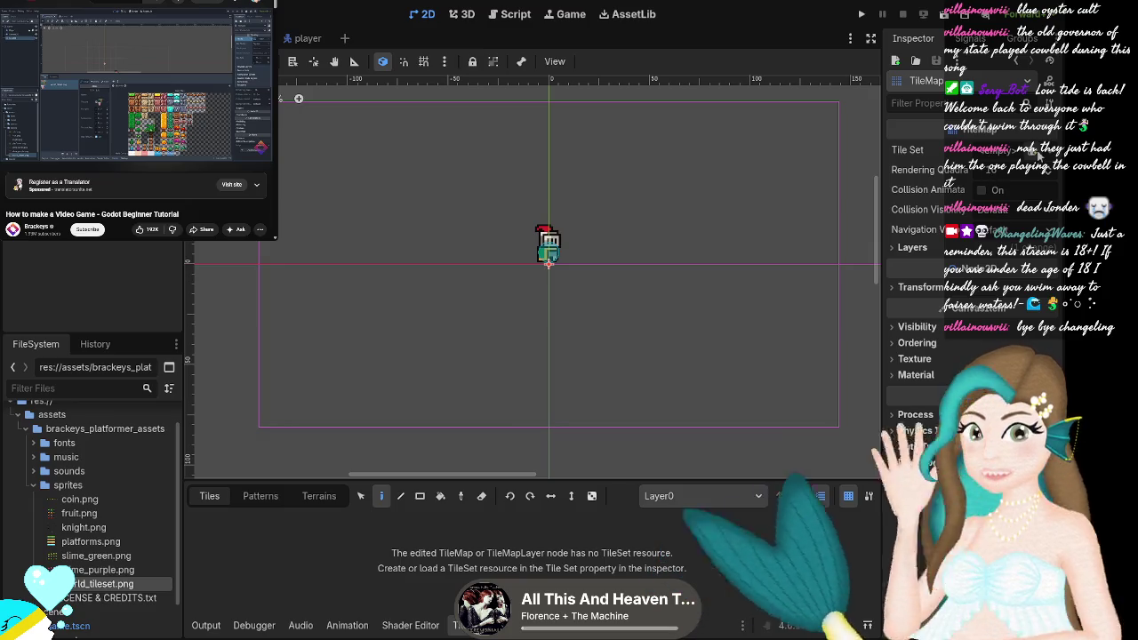
Create a new TileSet and add world_tileset.png to it as an atlas tile source.
left_click(1013, 194)
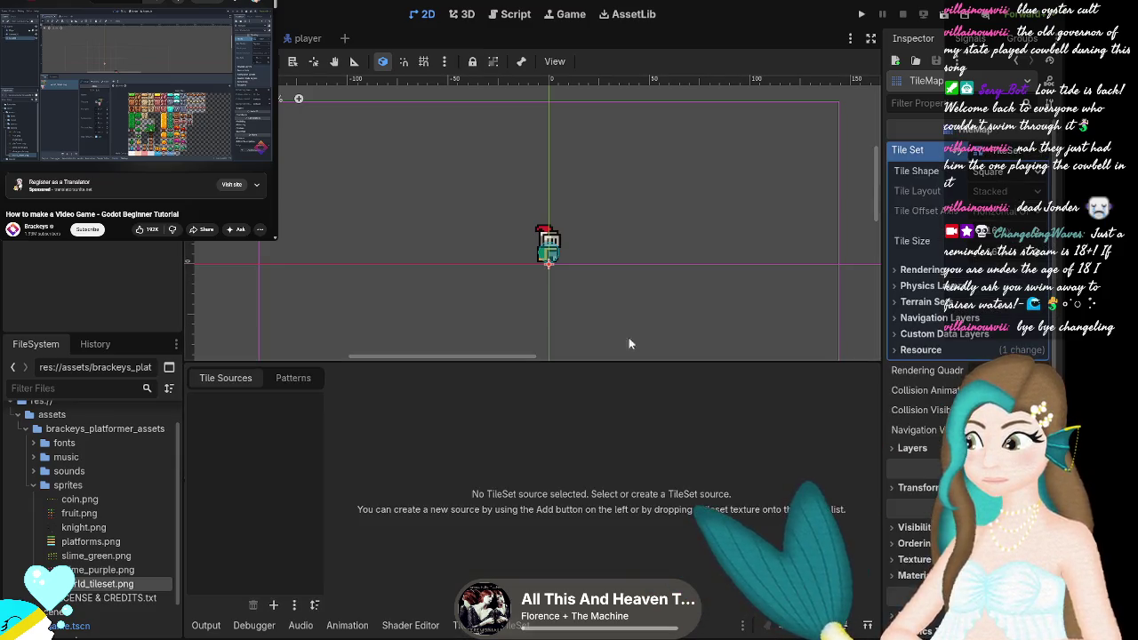
left_click_drag(97, 583, 604, 511)
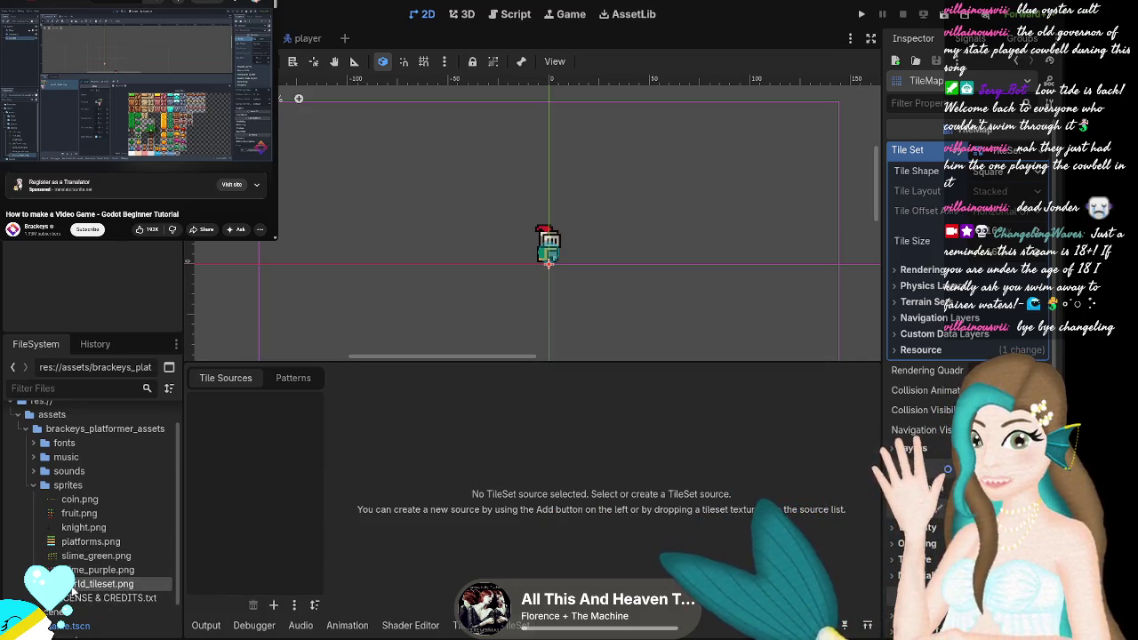
mouse_move(98, 583)
left_mouse_down()
mouse_move(525, 507)
mouse_move(480, 510)
left_mouse_up()
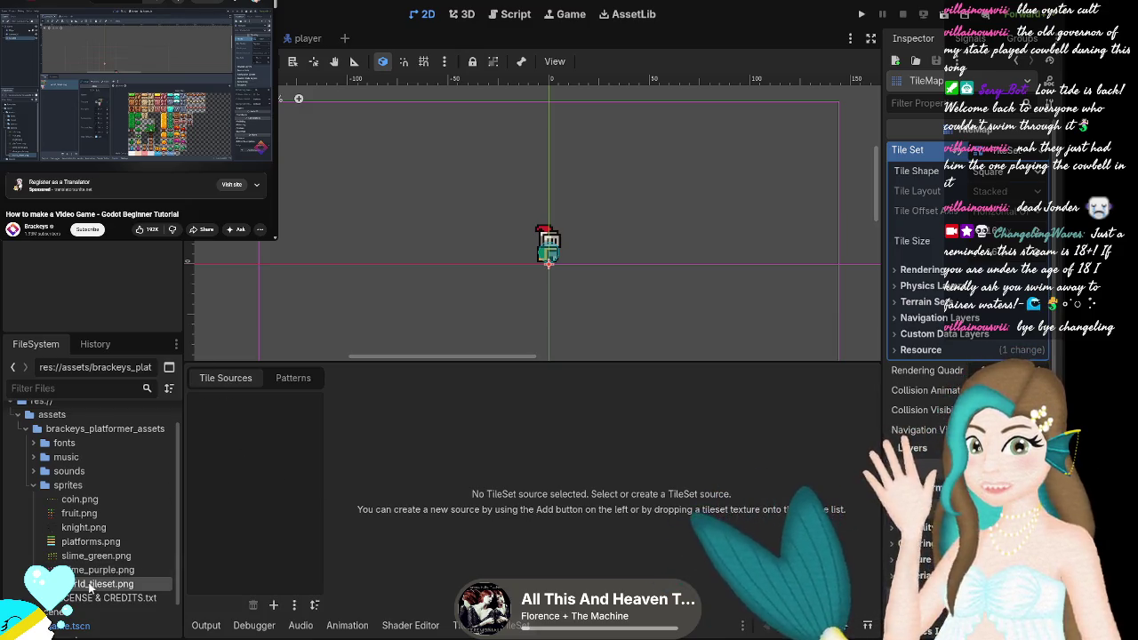
mouse_move(98, 583)
left_mouse_down()
mouse_move(319, 519)
mouse_move(276, 501)
left_mouse_up()
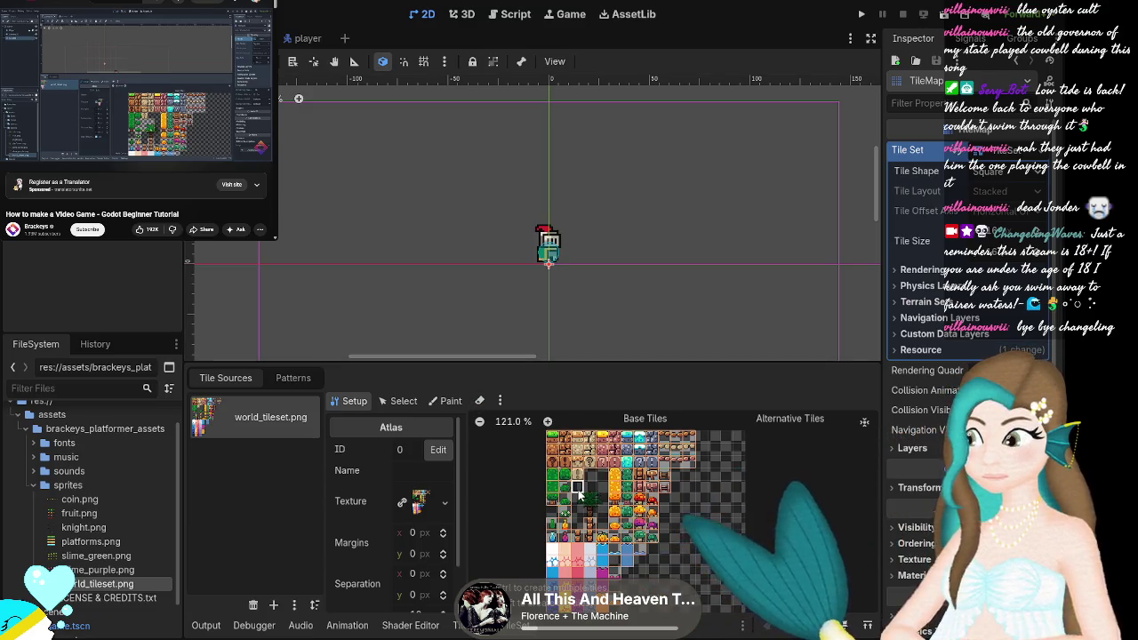
Select a block of tiles in the new atlas and switch to the TileMap painting editor.
left_click_drag(573, 482, 606, 516)
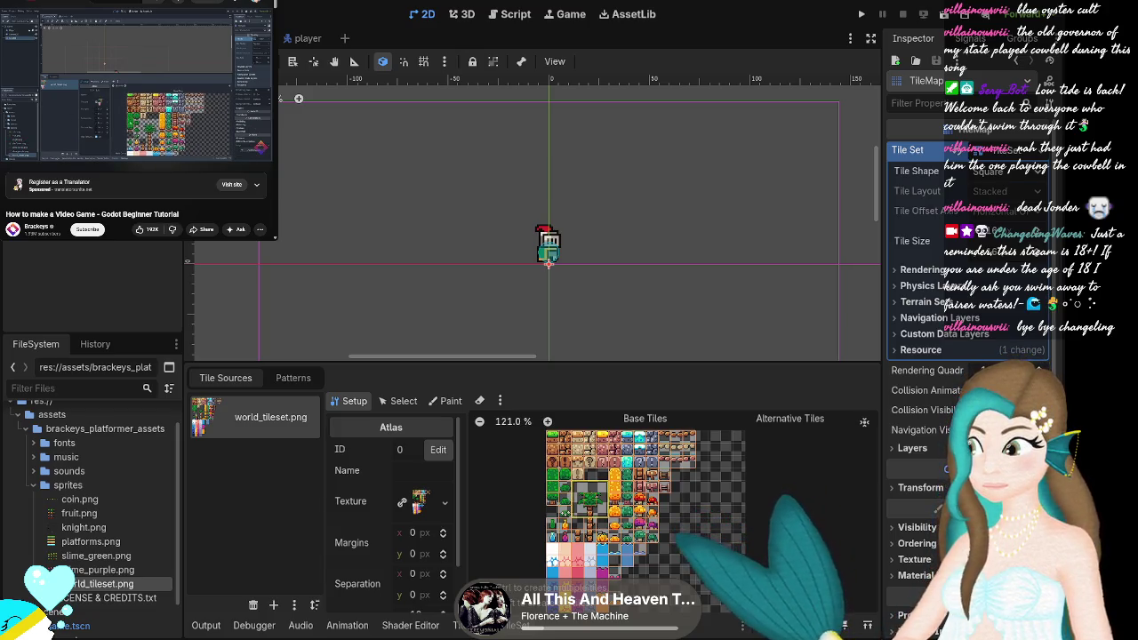
mouse_move(12, 153)
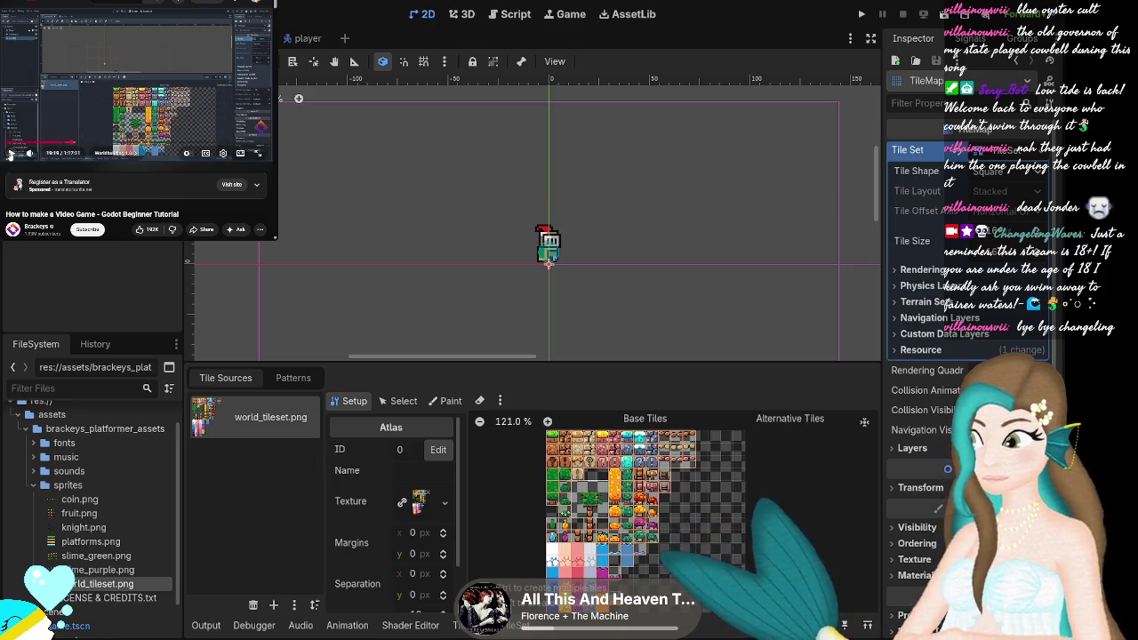
left_click(465, 626)
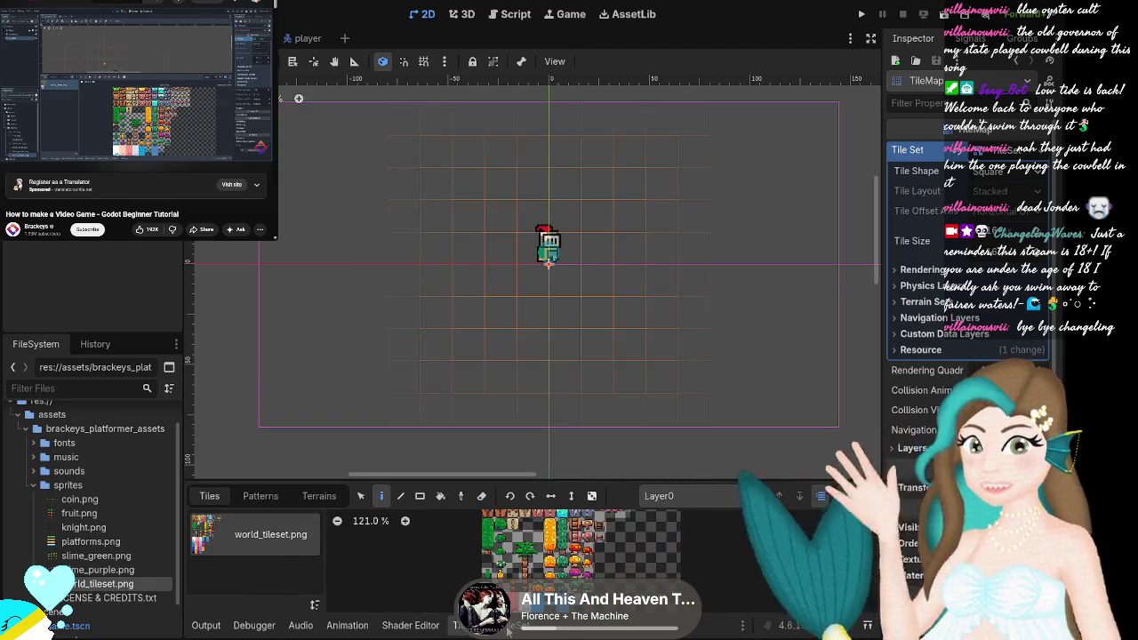
left_click(513, 626)
left_click(465, 626)
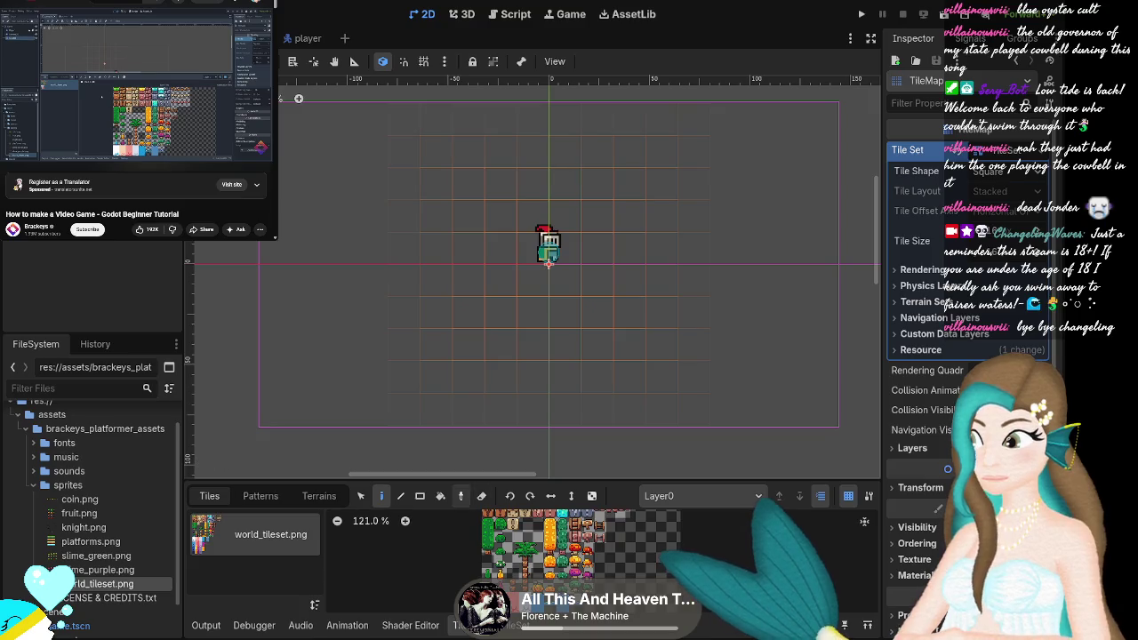
mouse_move(111, 149)
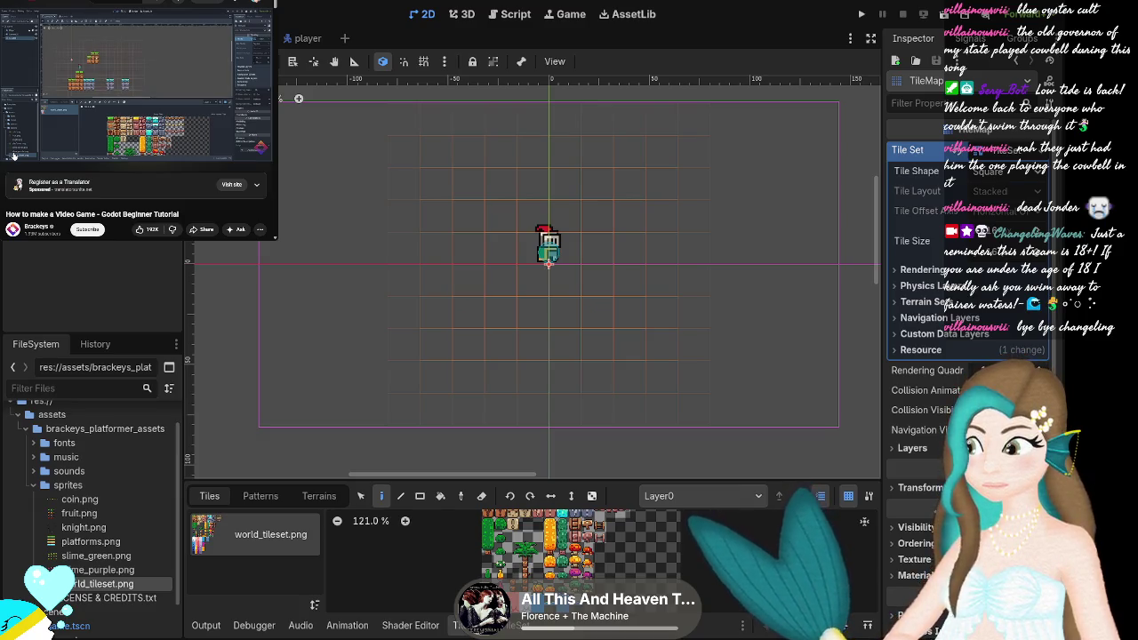
mouse_move(12, 154)
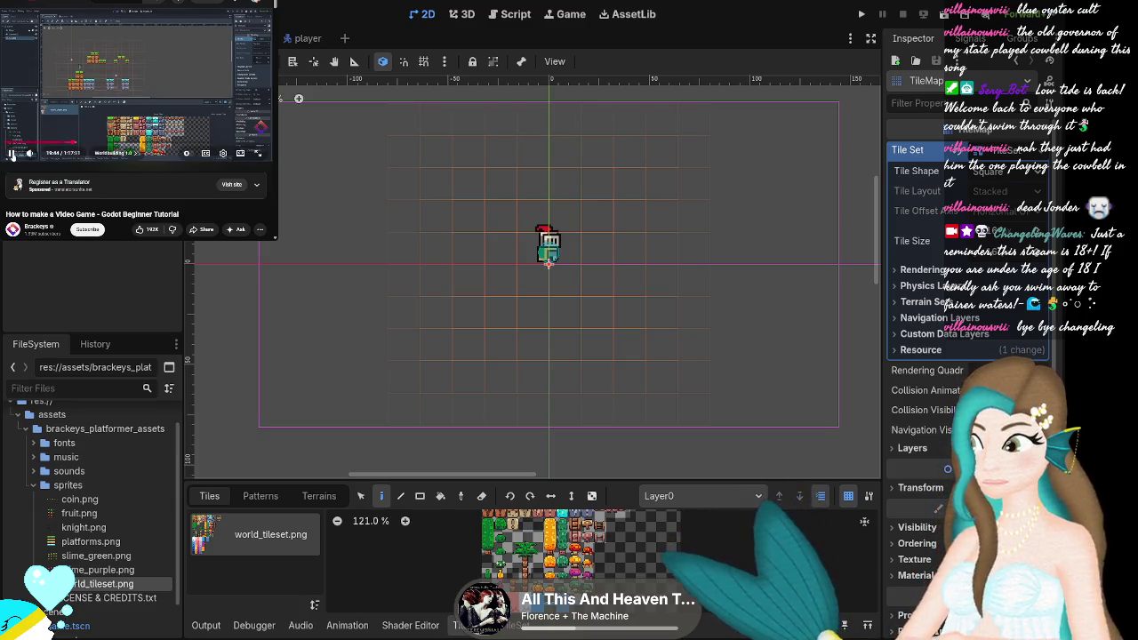
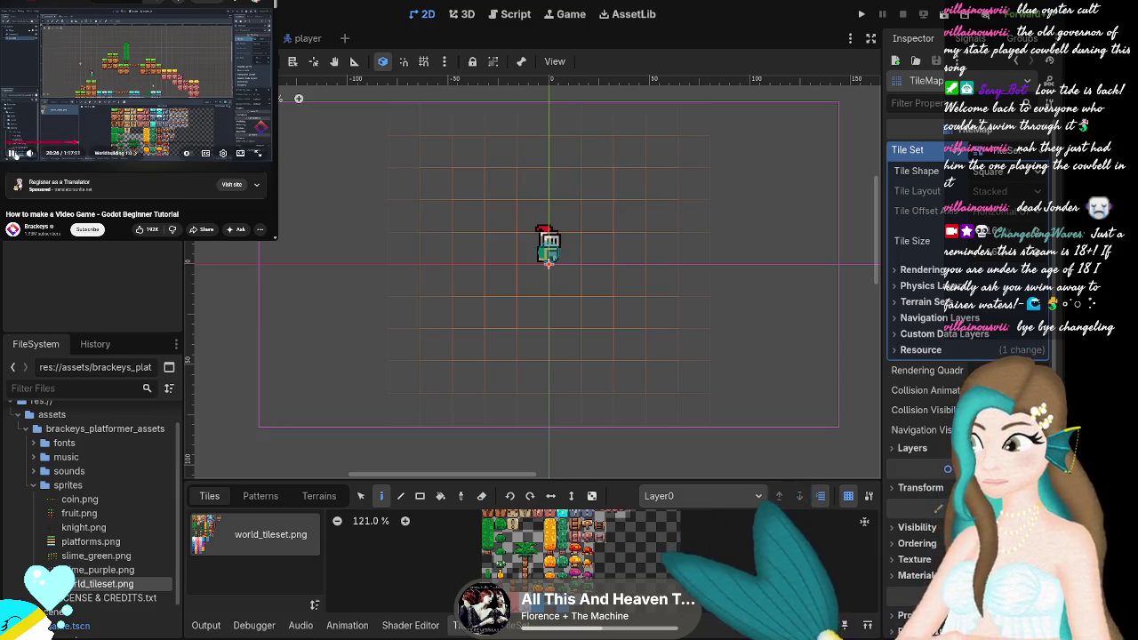
Browse the tutorial video's chapter list, then close it.
left_click(129, 153)
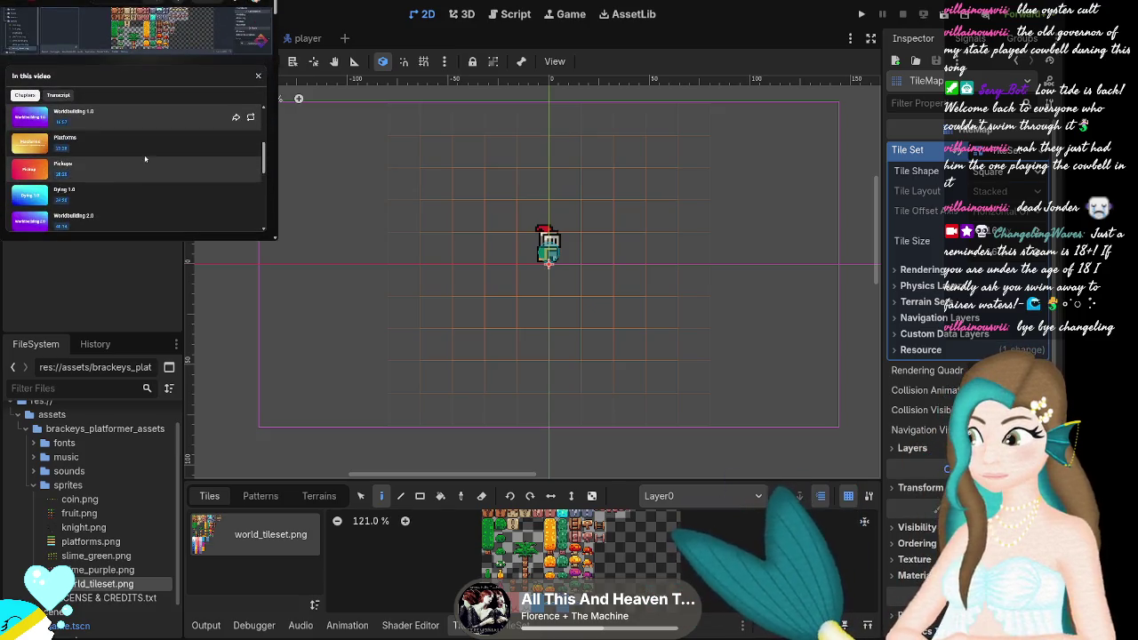
scroll(111, 165, "down", 2)
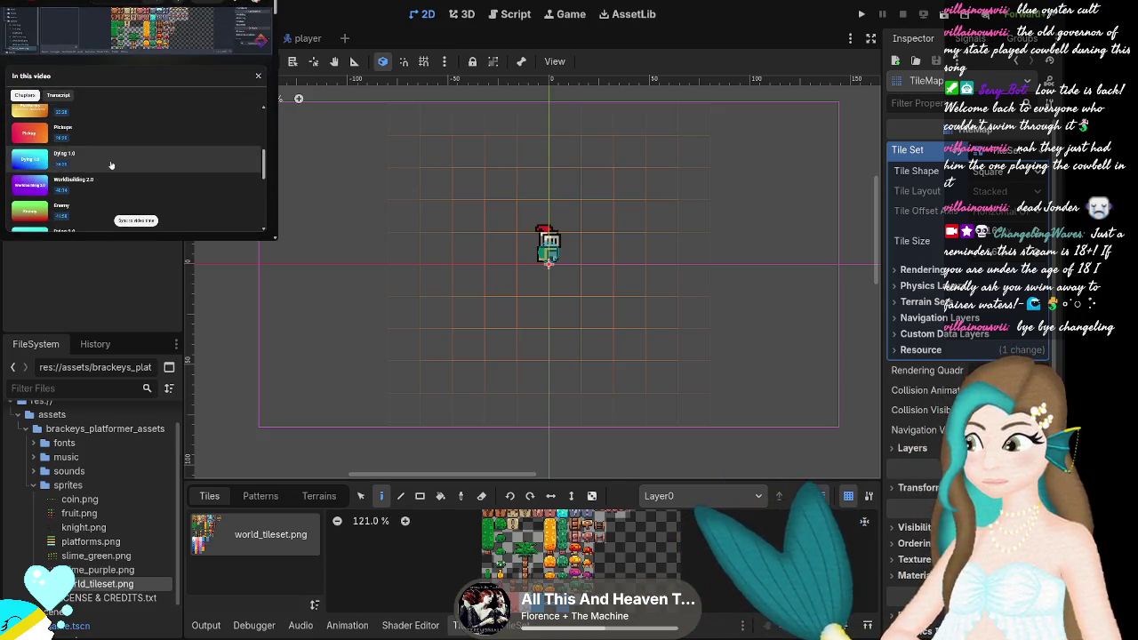
scroll(111, 166, "up", 2)
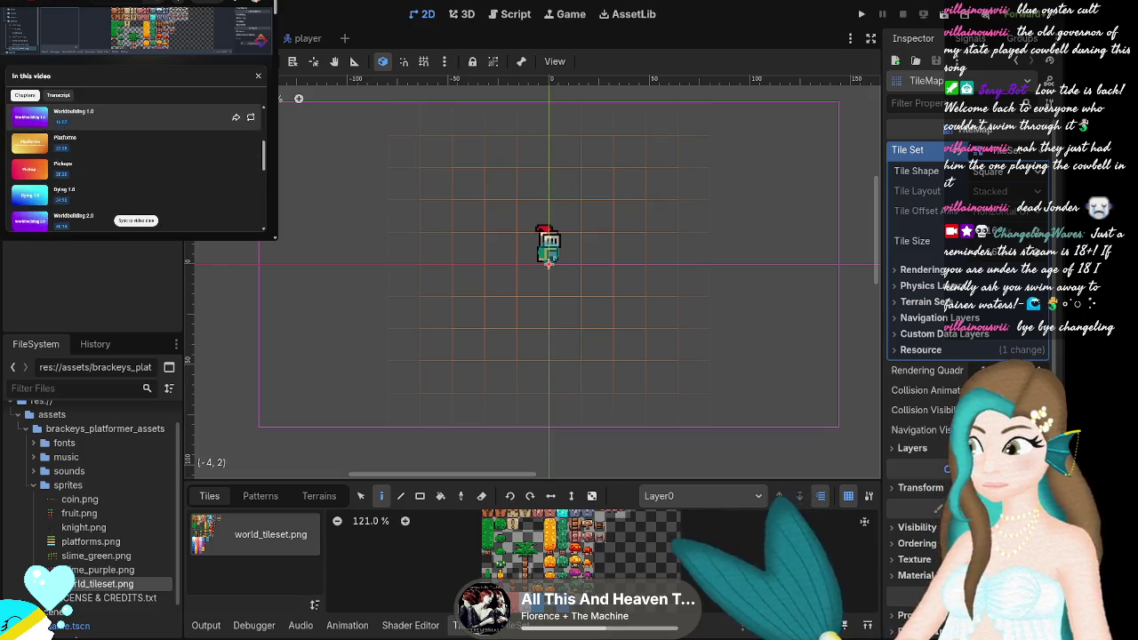
left_click(257, 77)
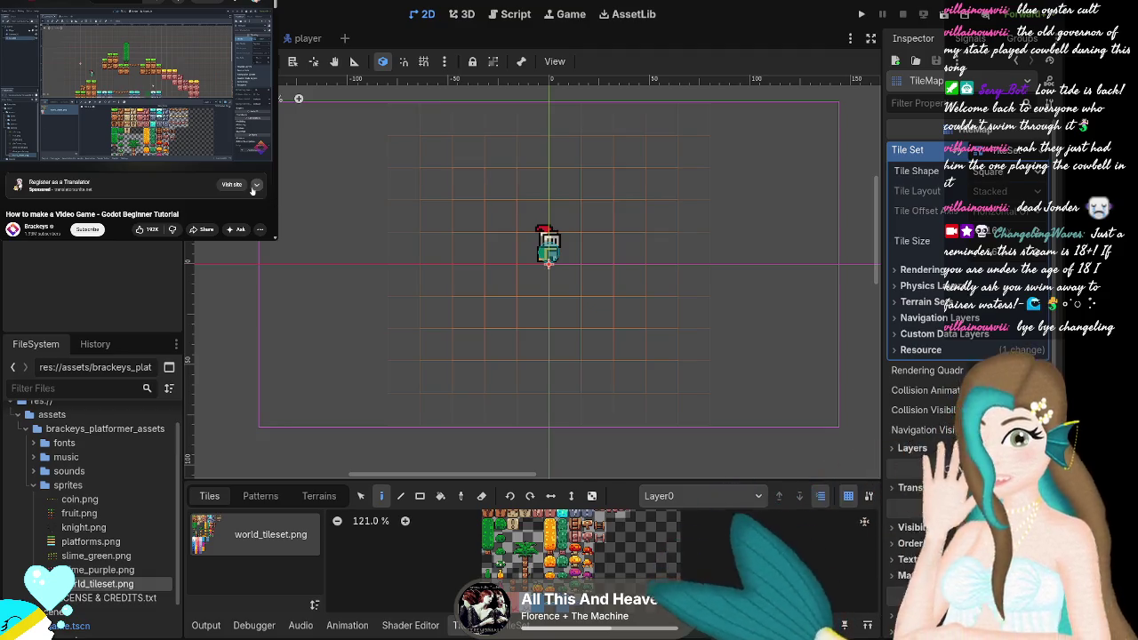
Drag the TileMap panel's top edge upward so the whole world_tileset.png atlas shows.
scroll(551, 544, "up", 2)
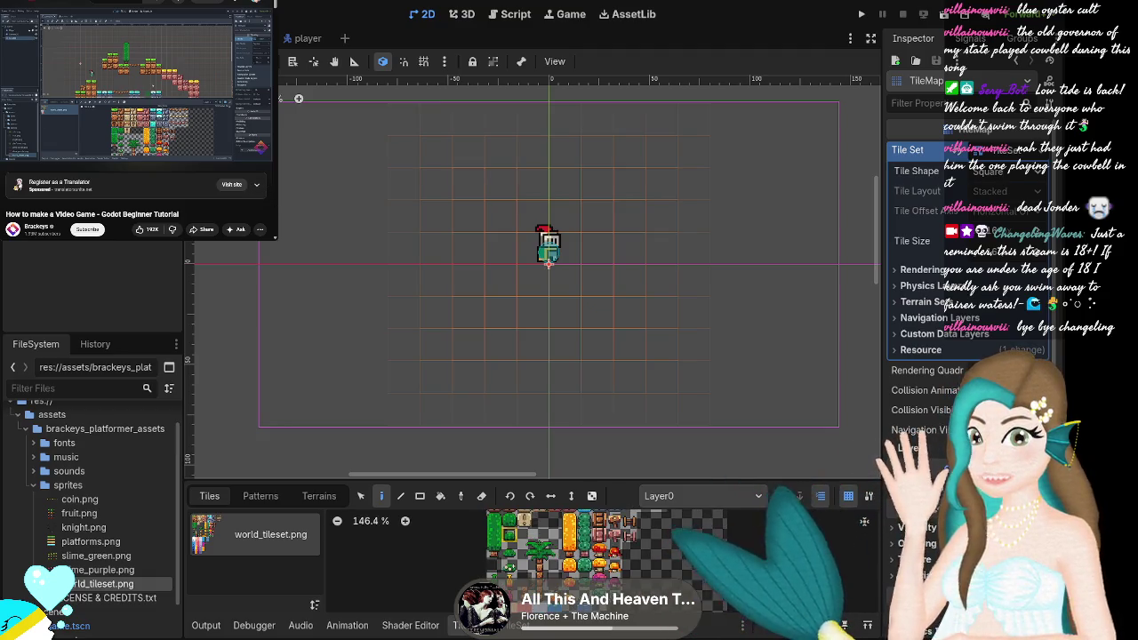
scroll(551, 544, "down", 2)
scroll(773, 547, "up", 1)
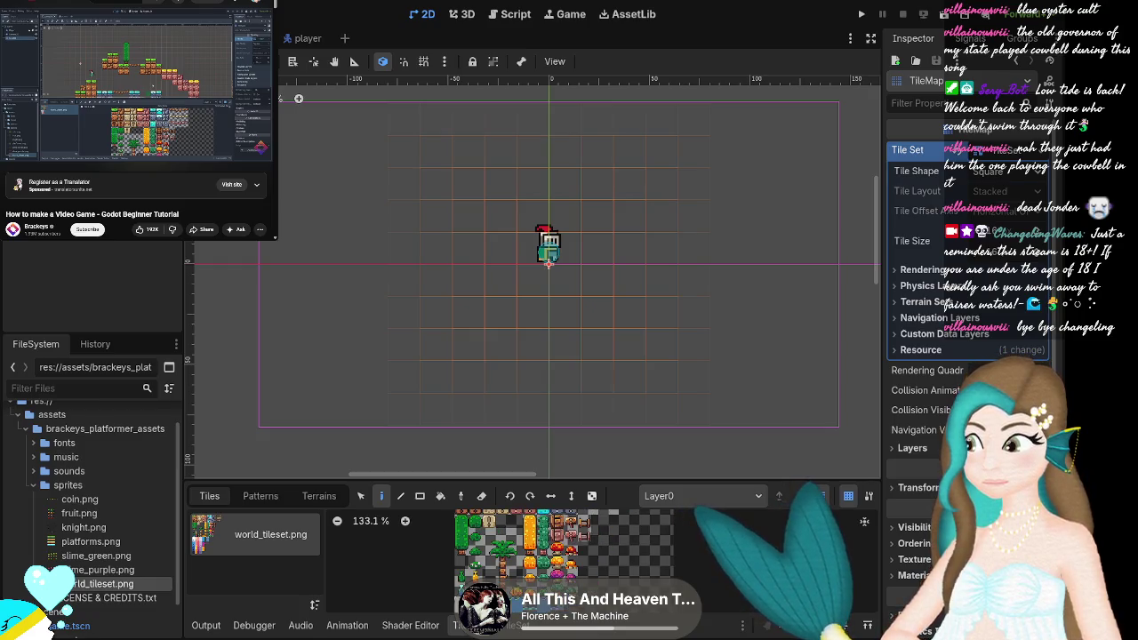
scroll(773, 546, "down", 3)
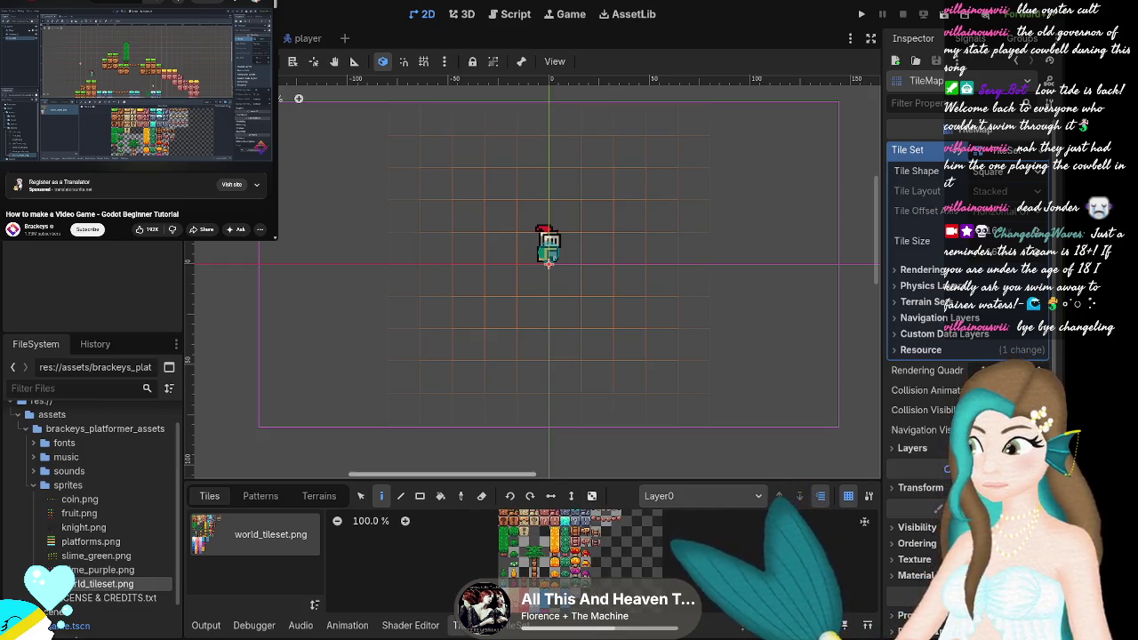
left_click_drag(524, 483, 520, 384)
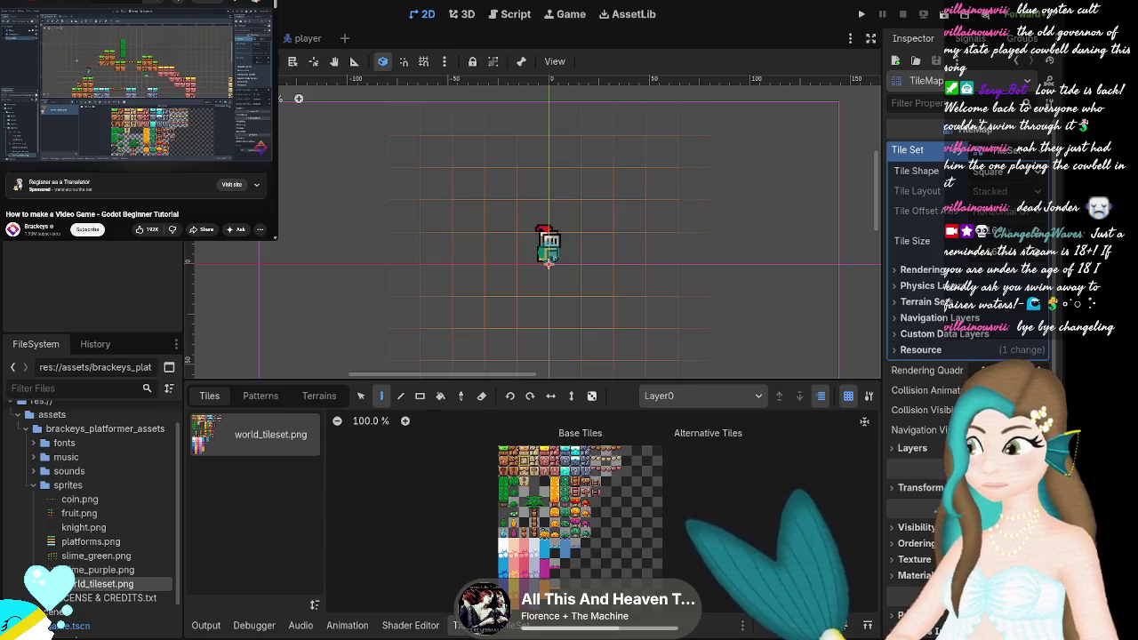
Pick the grass tile and paint a row of four grass tiles beneath the knight.
left_click(503, 451)
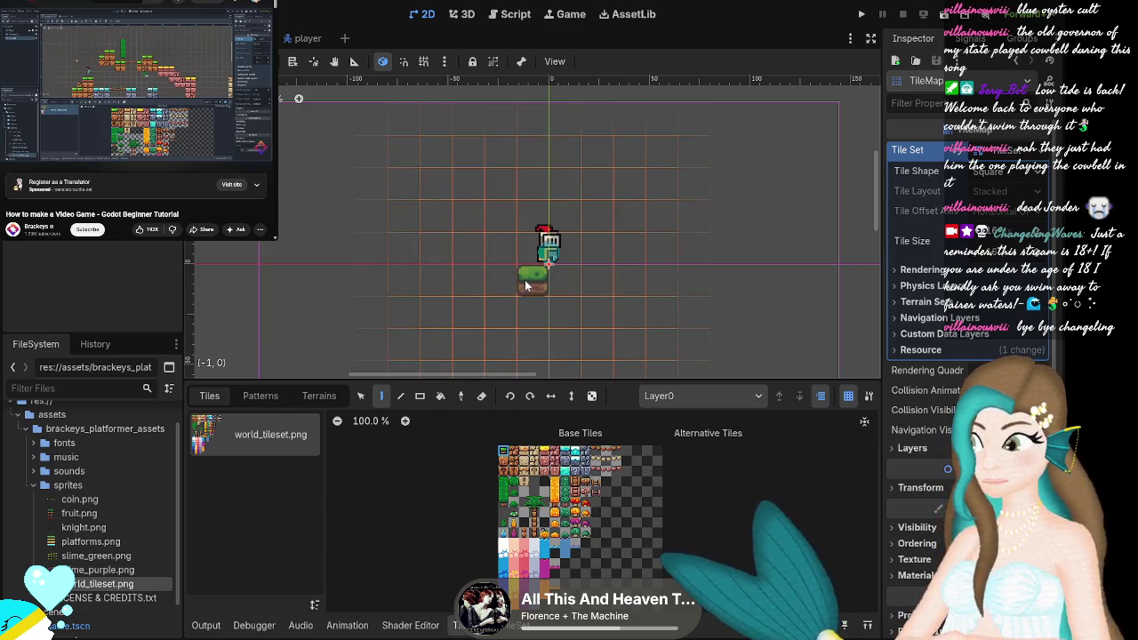
left_click_drag(512, 279, 597, 279)
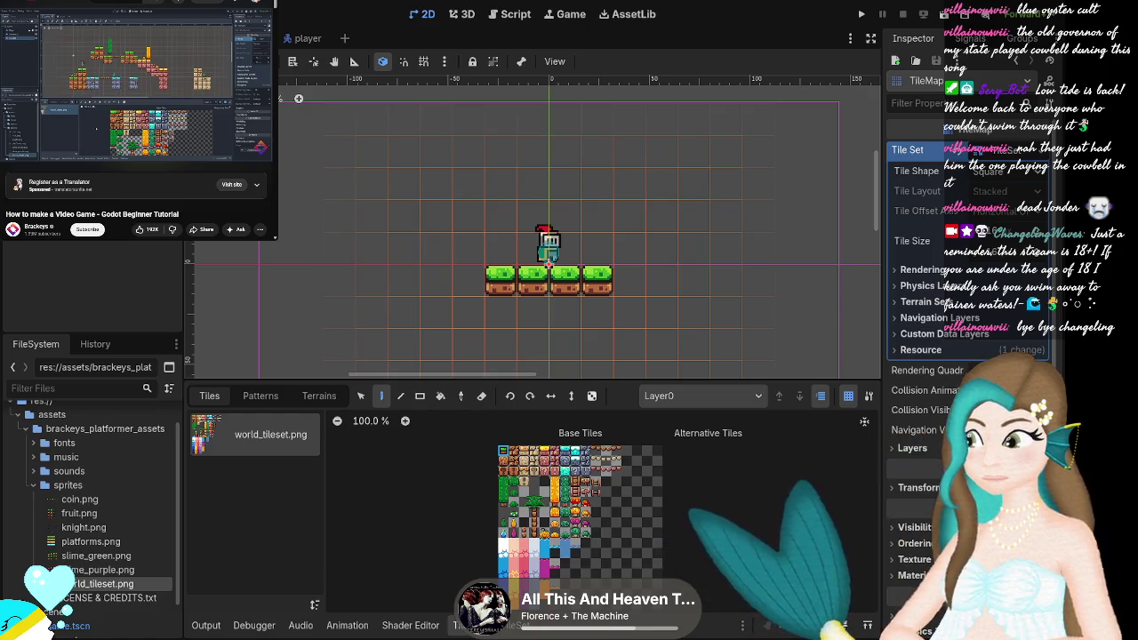
scroll(394, 336, "down", 2)
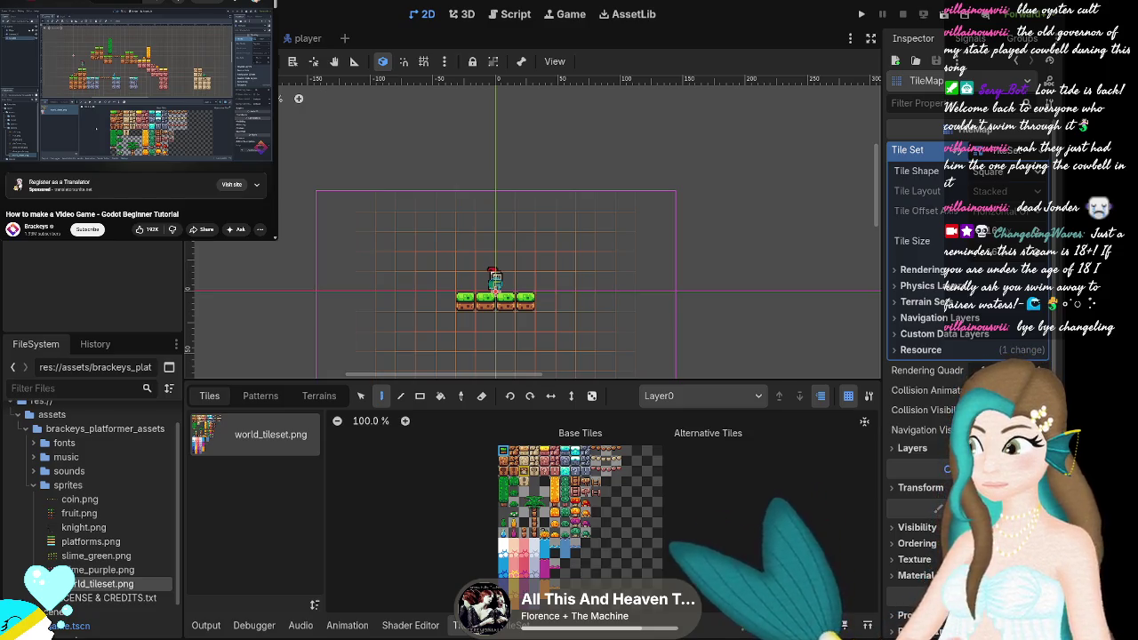
Extend the ground row with brown tiles, add a platform above, and erase two extra tiles.
left_click(504, 450)
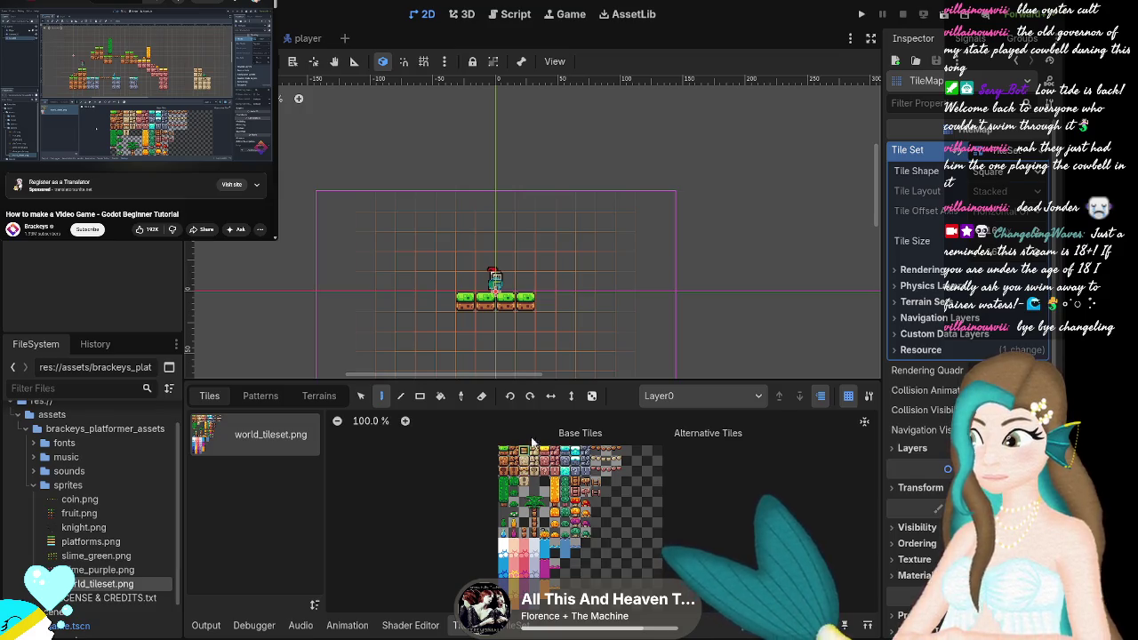
left_click_drag(549, 307, 620, 309)
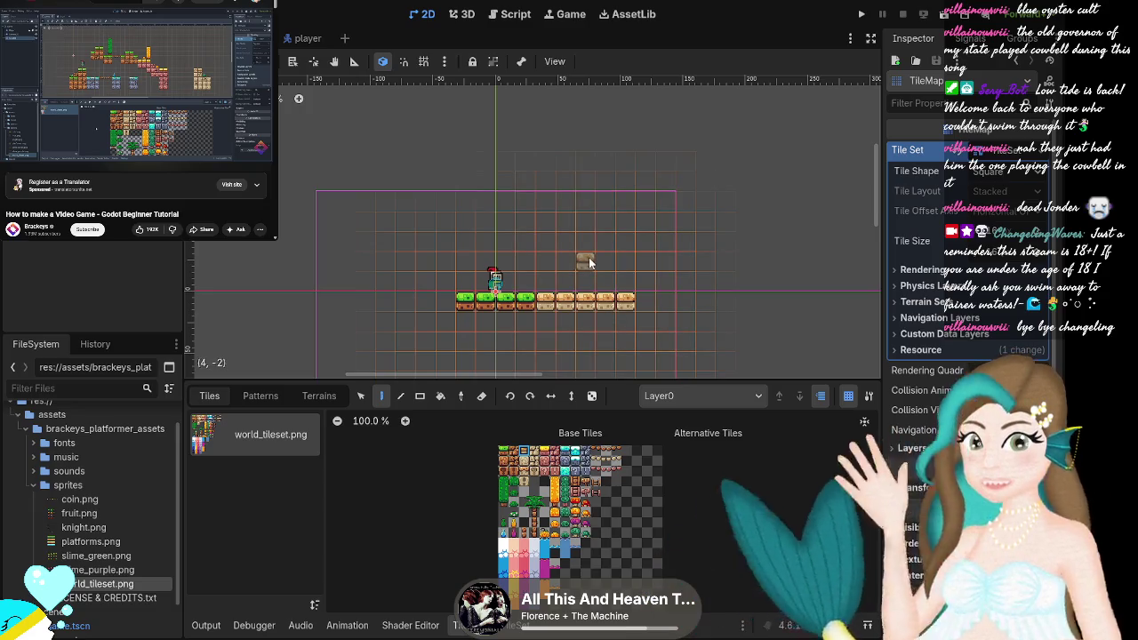
left_click_drag(588, 259, 626, 261)
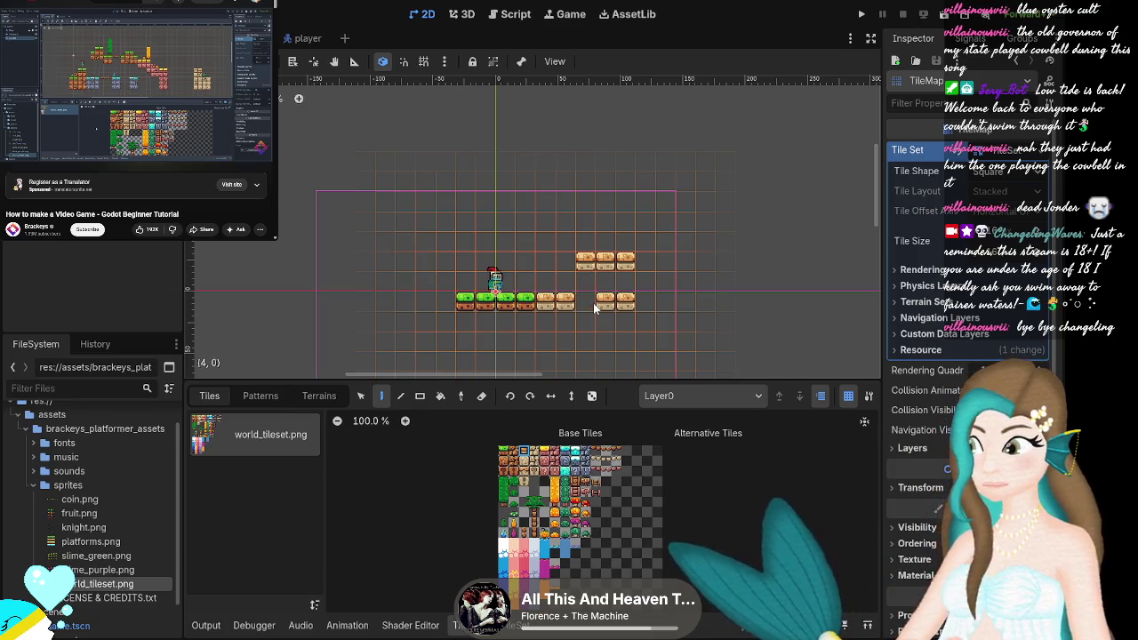
right_click(593, 302)
right_click(607, 309)
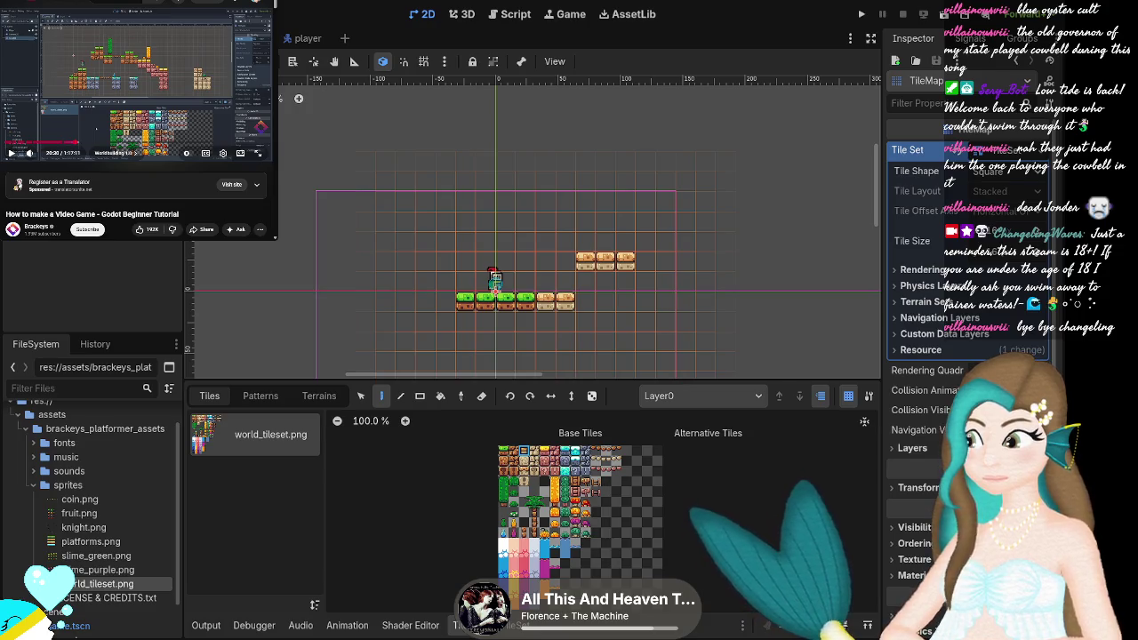
Paint a higher three-tile brown platform and another mid-height platform to the right.
scroll(303, 325, "down", 1)
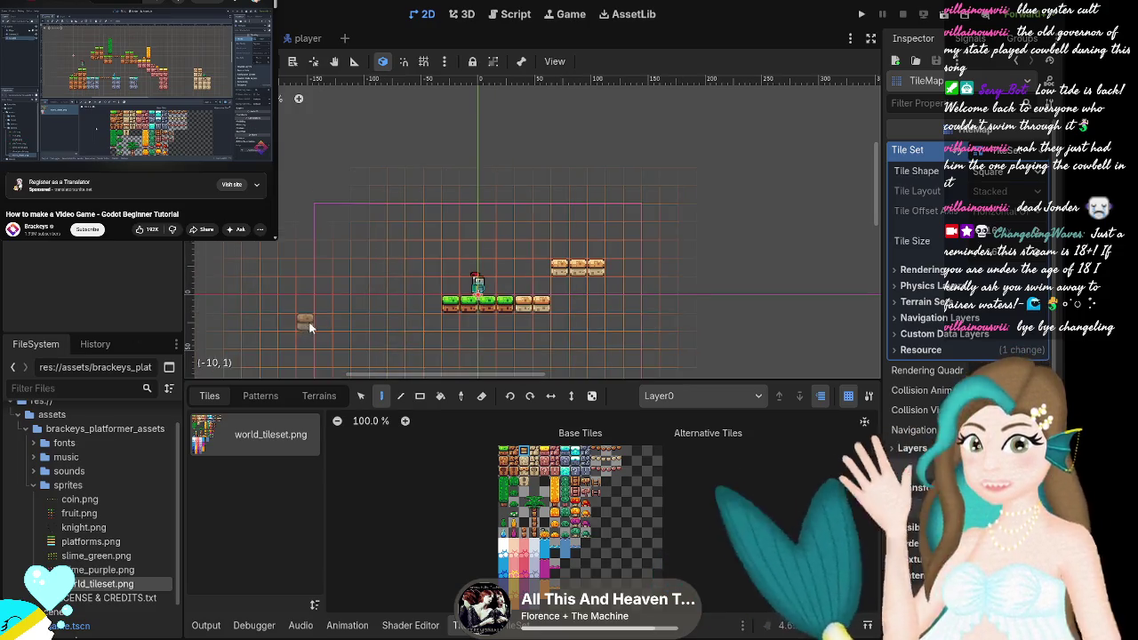
scroll(305, 325, "down", 1)
scroll(693, 262, "down", 1)
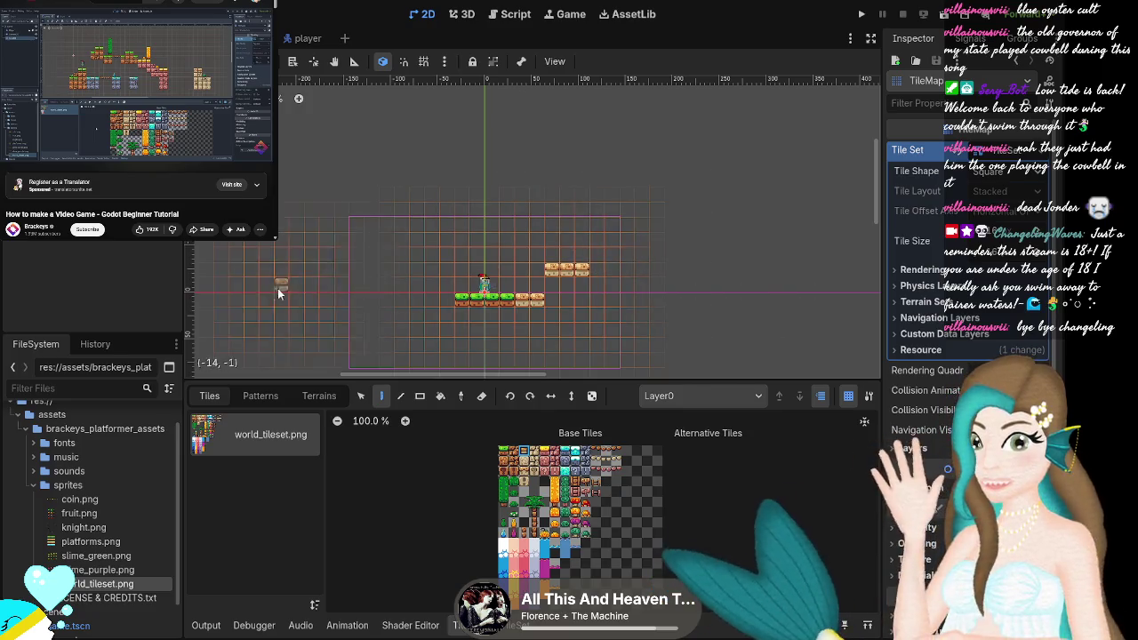
scroll(633, 291, "up", 1)
scroll(646, 292, "up", 2)
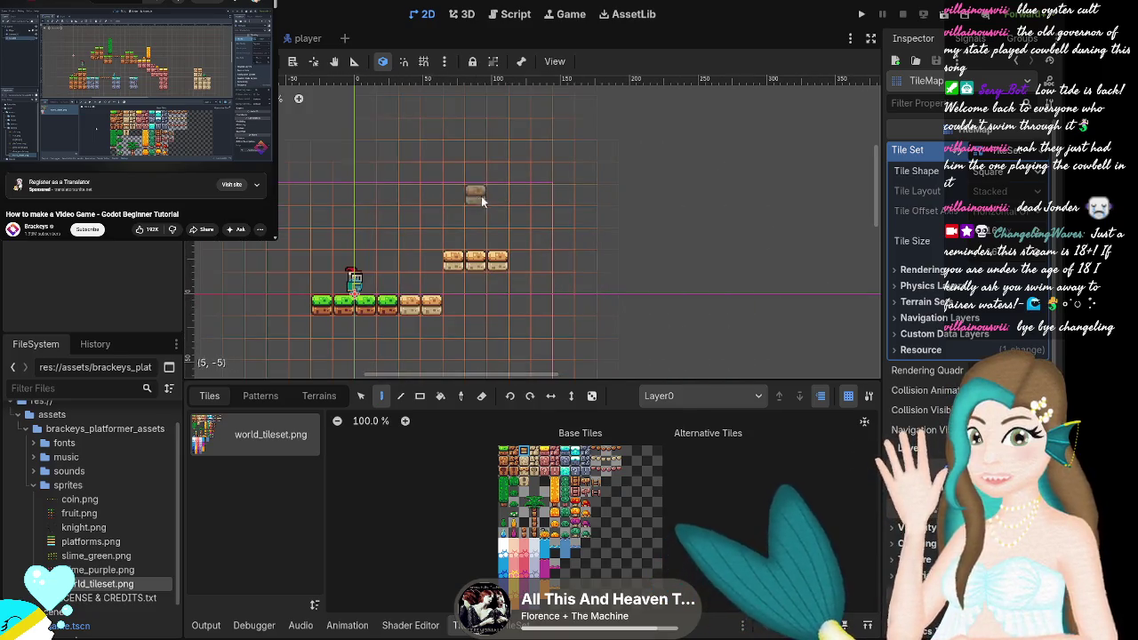
left_click_drag(519, 219, 538, 226)
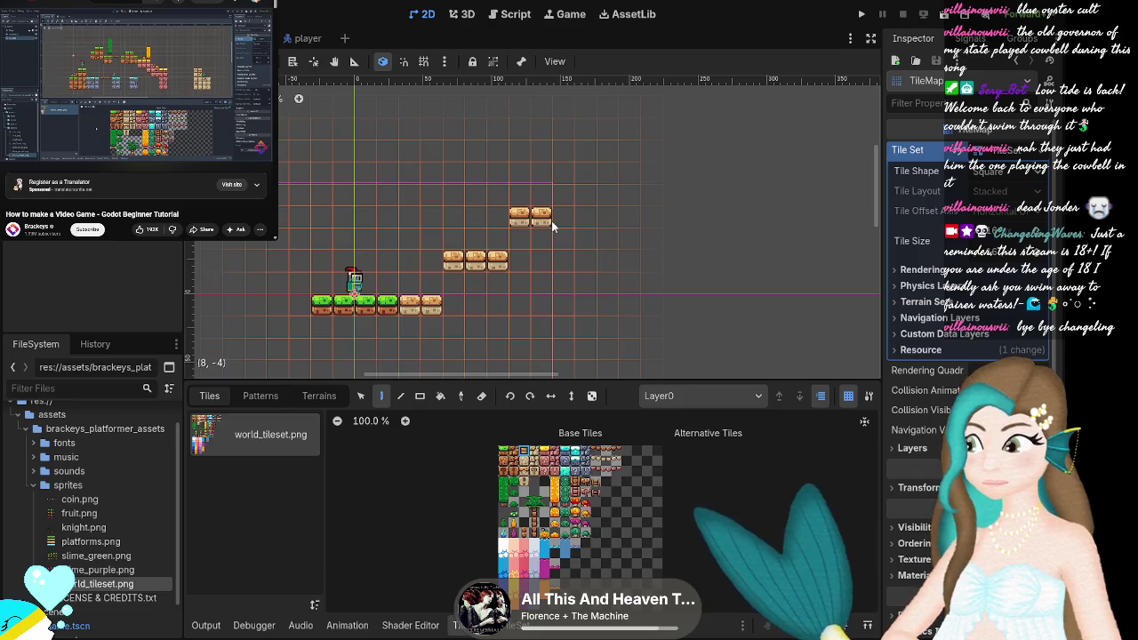
left_click(563, 218)
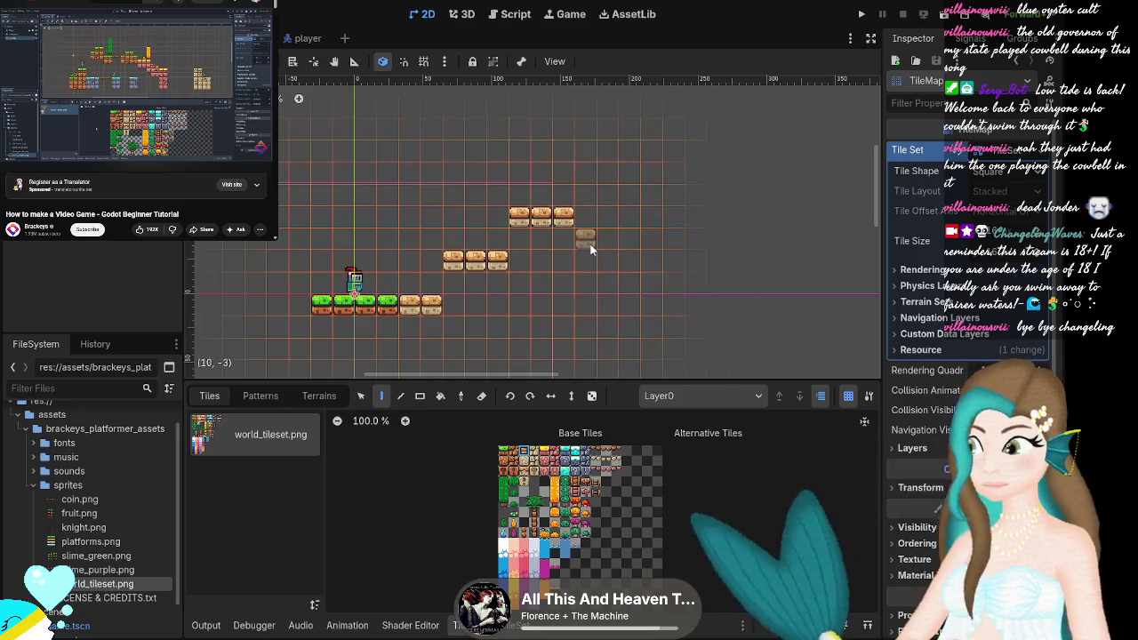
left_click_drag(595, 265, 638, 273)
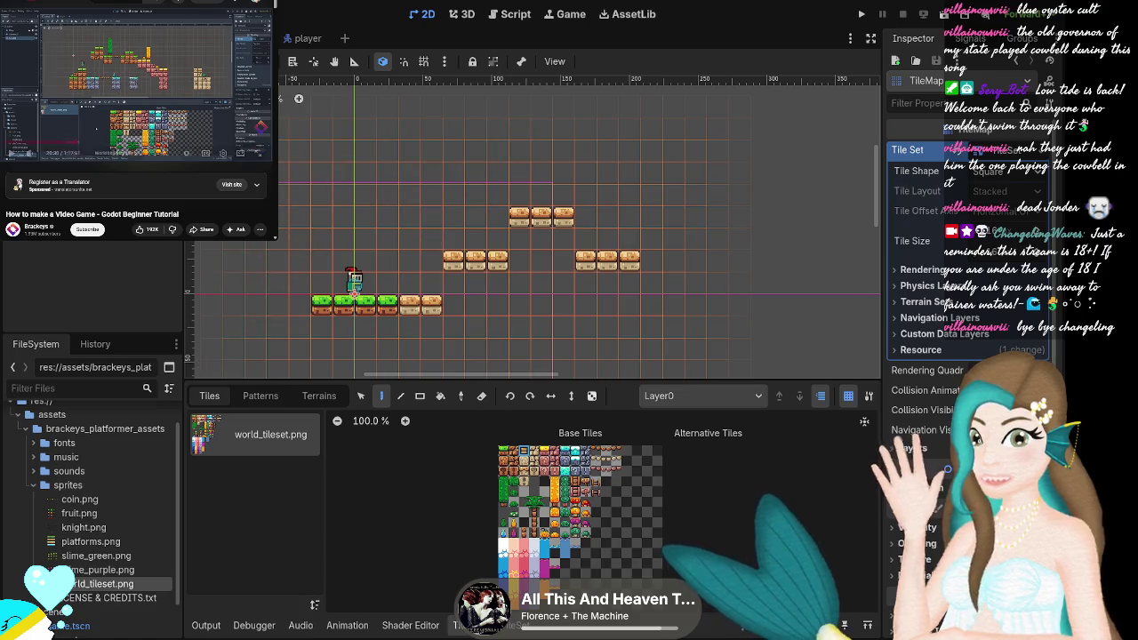
left_click(13, 152)
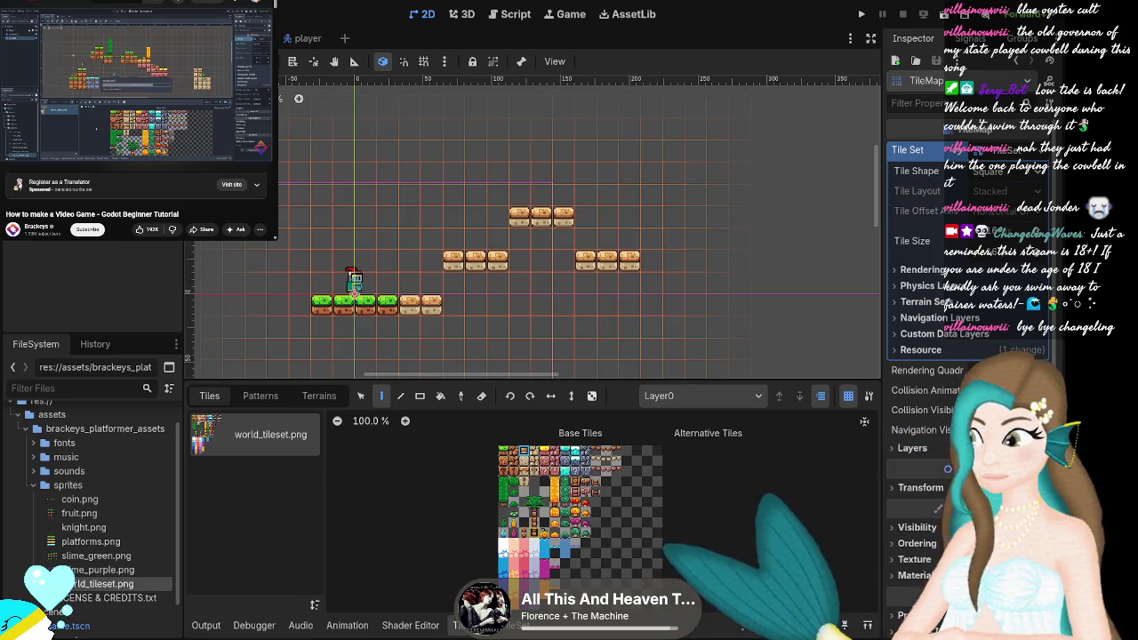
Stack a different tile twice above the top platform, then undo both with Ctrl+Z.
left_click(534, 521)
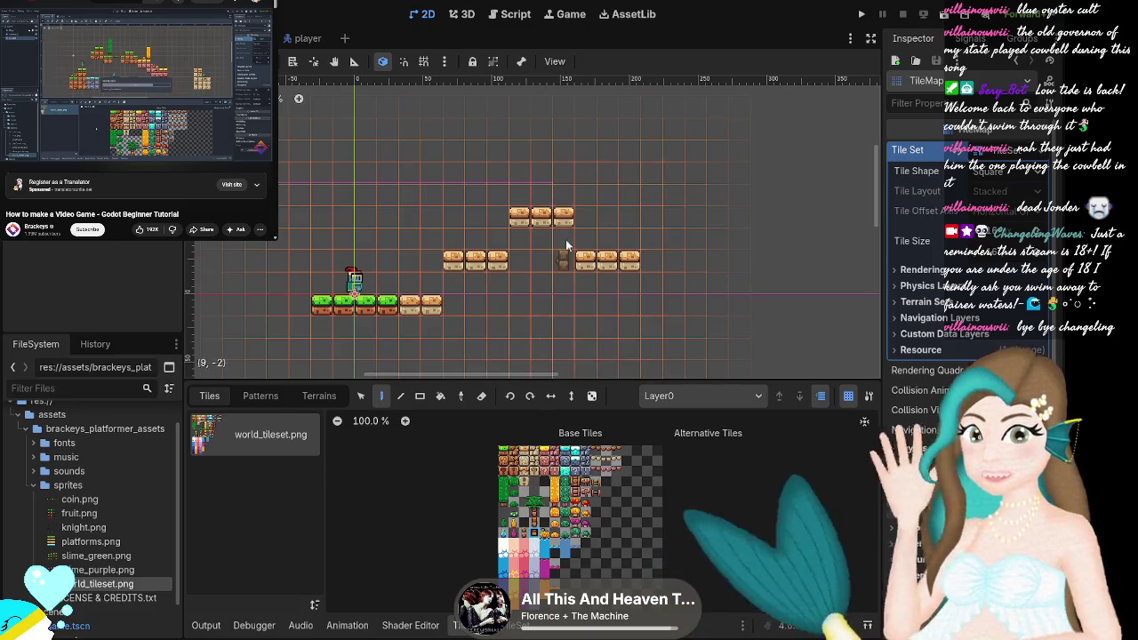
left_click(536, 199)
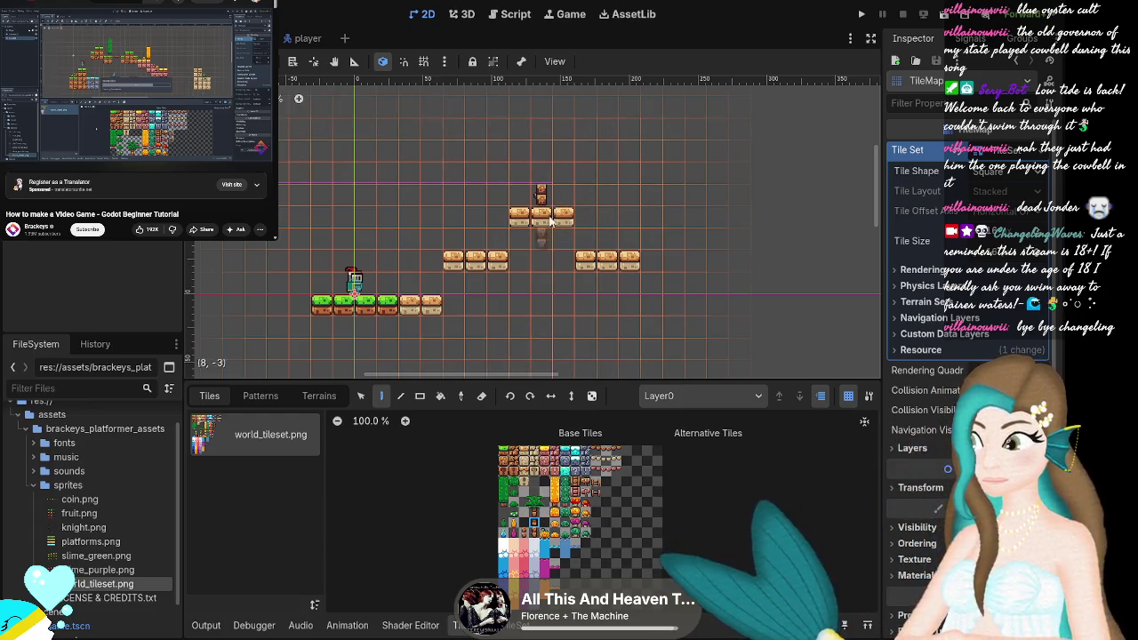
left_click(540, 172)
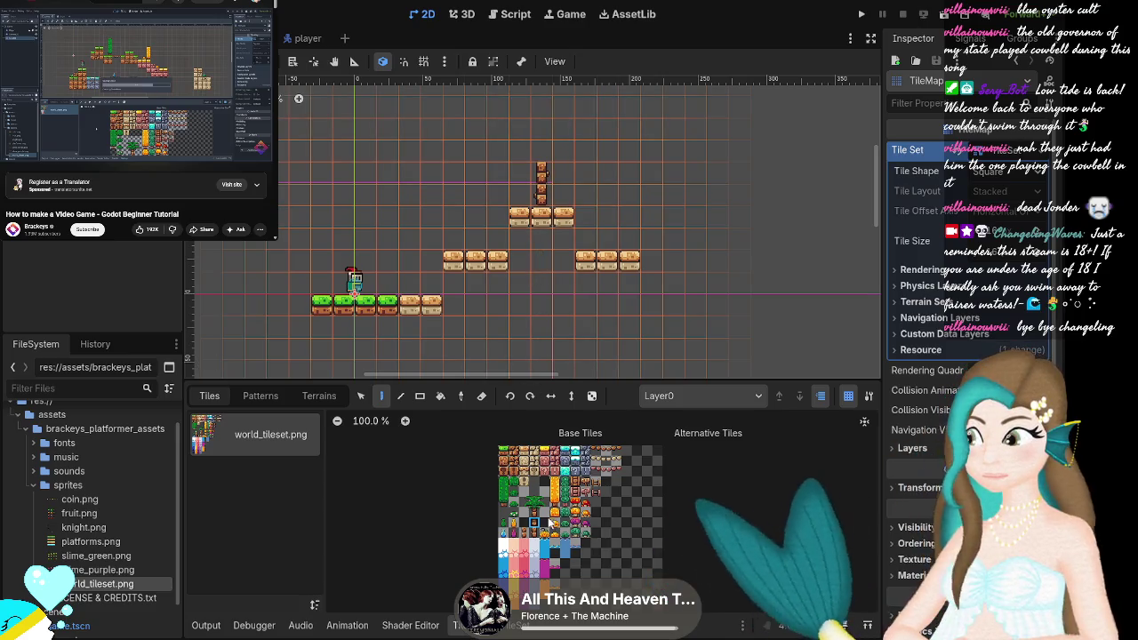
key("ctrl+z")
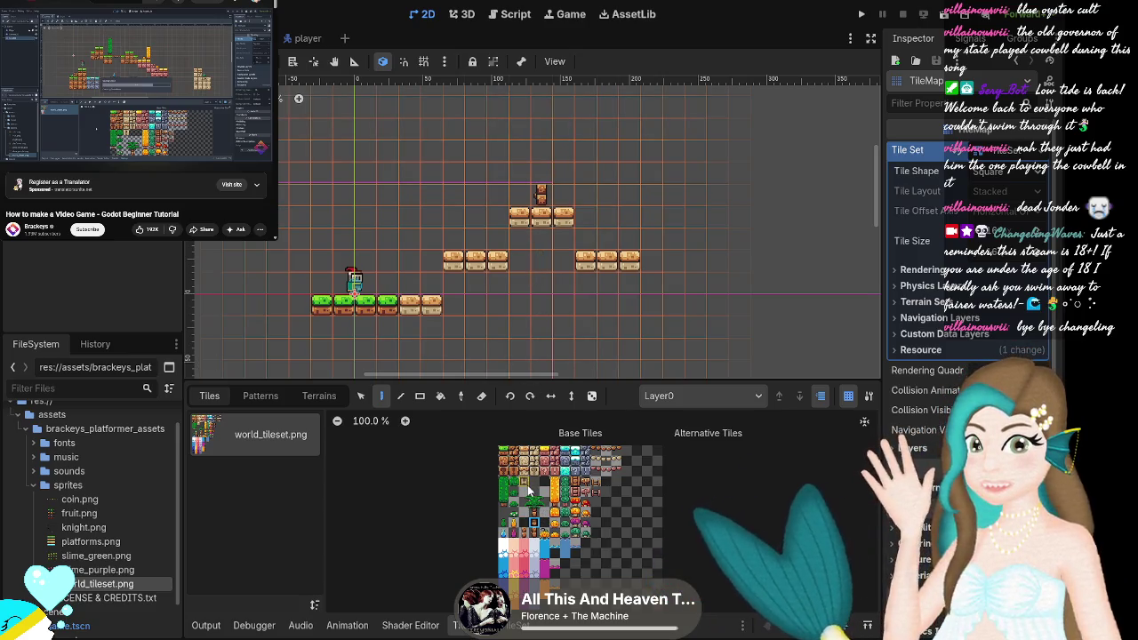
key("ctrl+z")
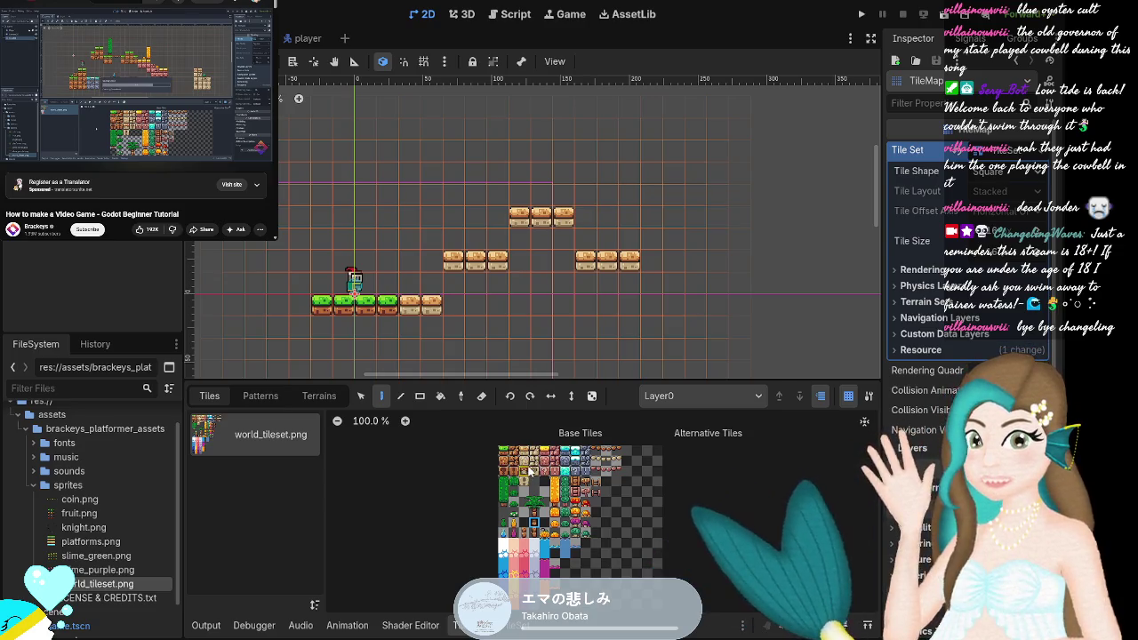
Paint a row of three crate tiles along the ground line further right.
left_click(538, 303)
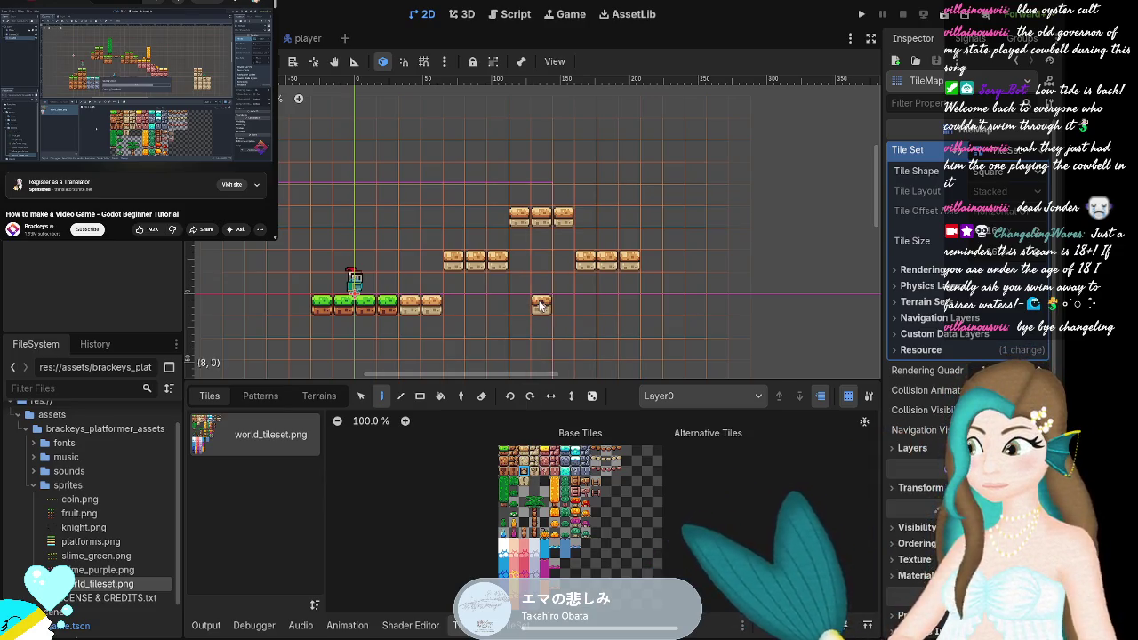
left_click(519, 305)
left_click(558, 306)
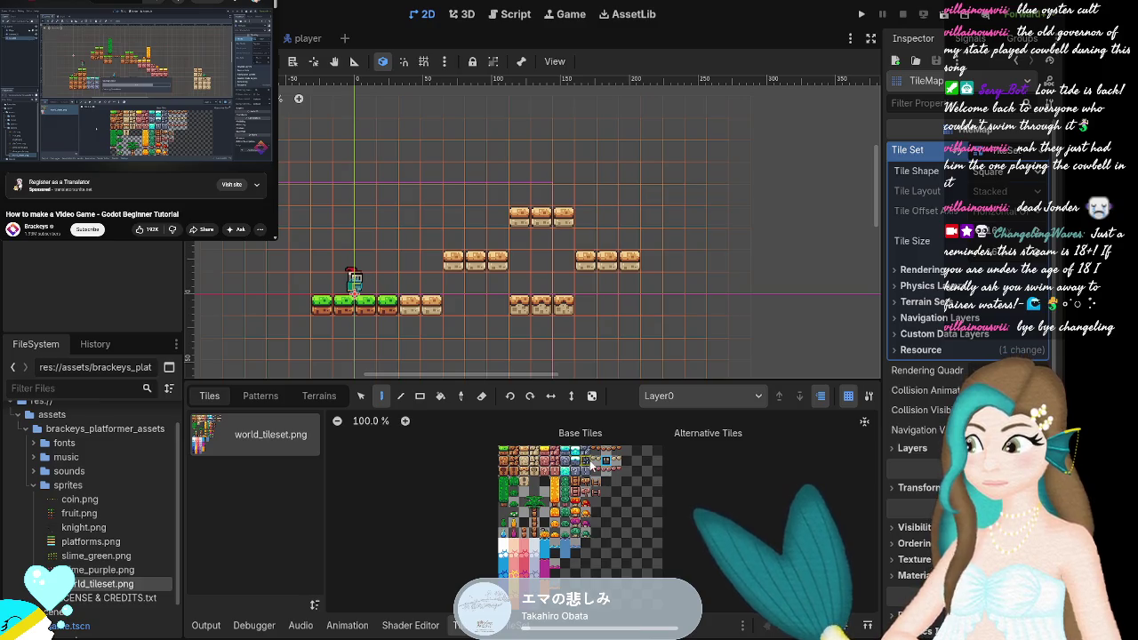
Paint two rock bridges from the three-tile rock strip and platform tiles at the row's end.
left_click_drag(595, 461, 619, 466)
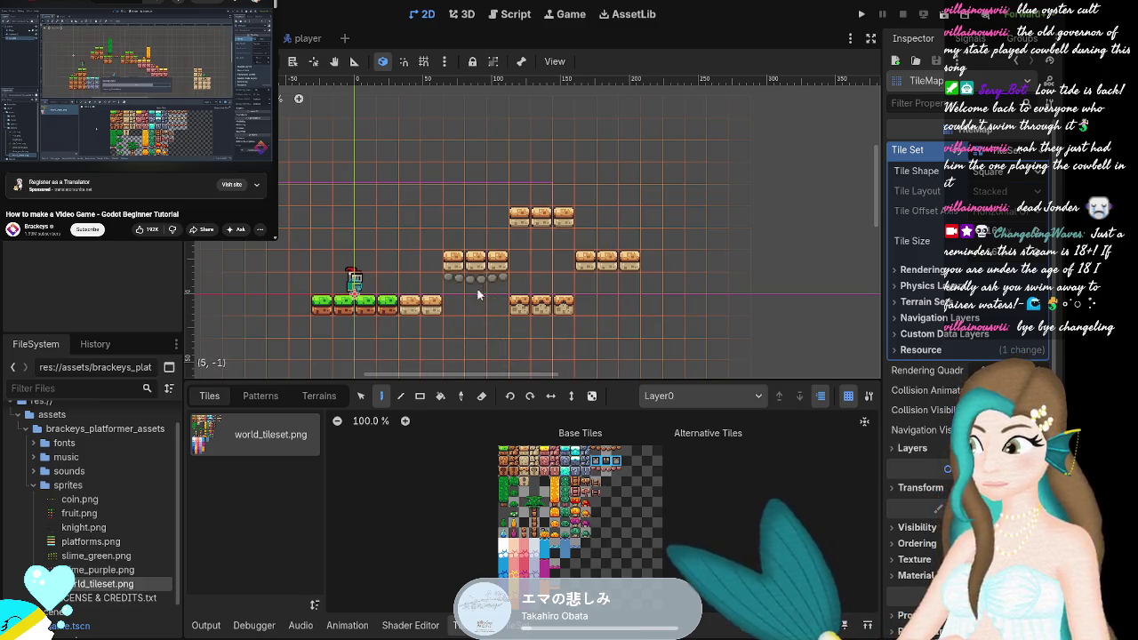
left_click(476, 304)
left_click(614, 310)
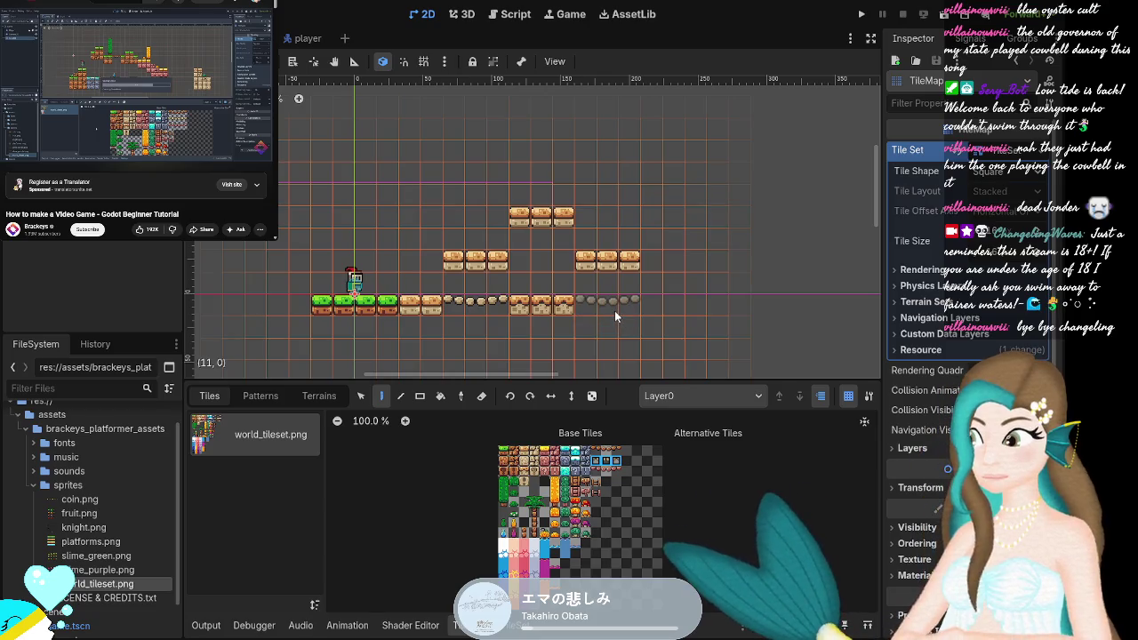
left_click(531, 534)
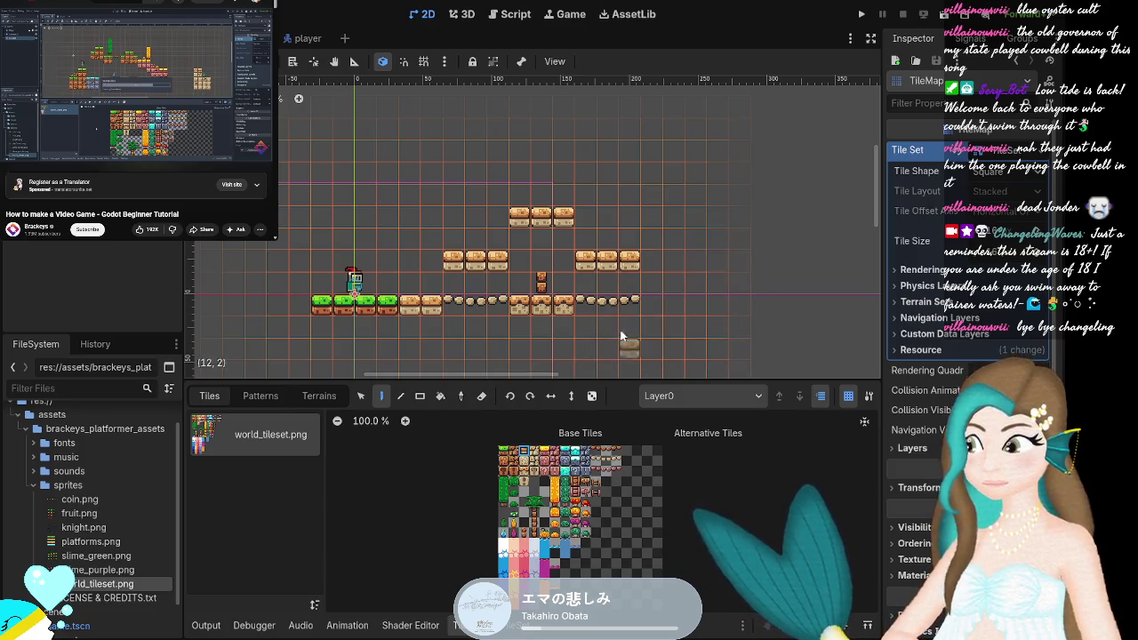
left_click(684, 307)
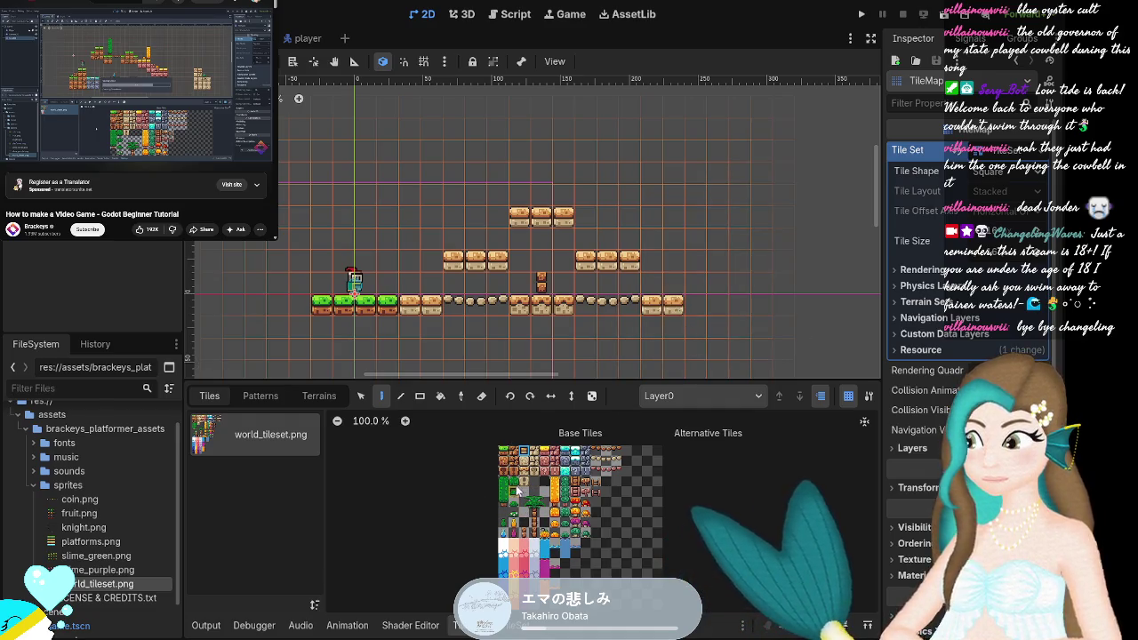
Place a blue potion above the ground and open the TileSet resource for editing.
left_click(503, 532)
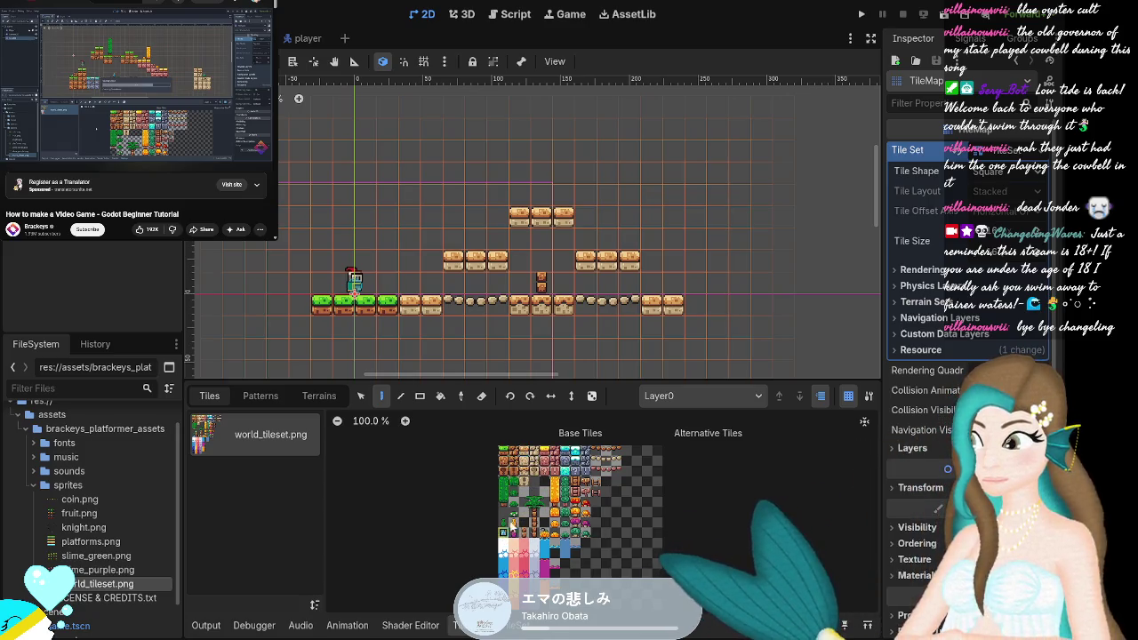
left_click(563, 285)
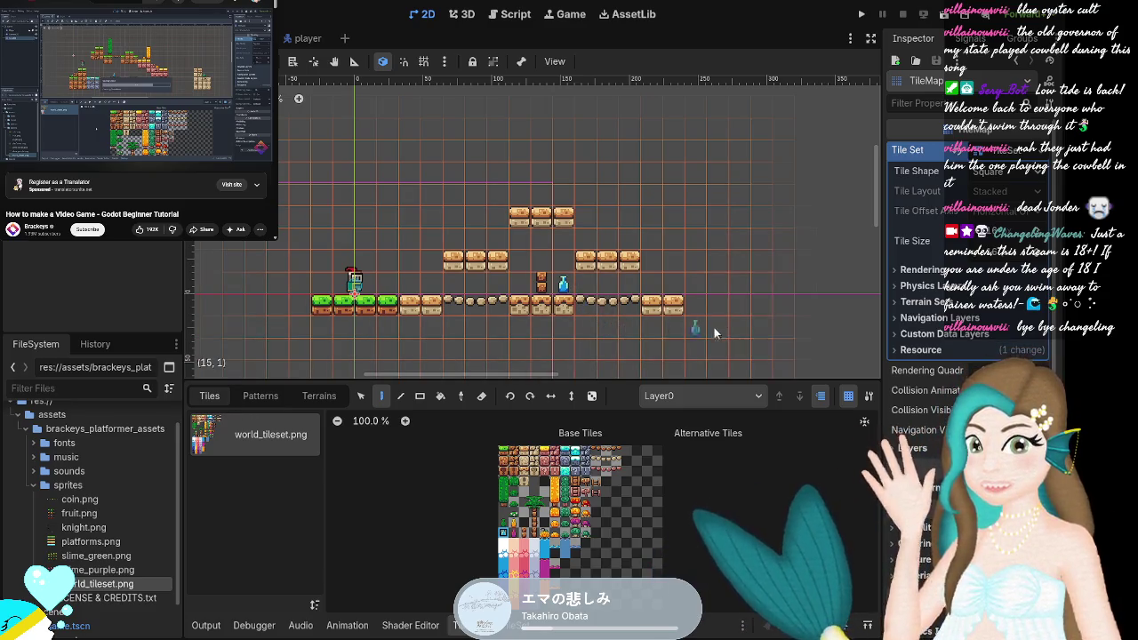
left_click(567, 374)
scroll(566, 370, "up", 1)
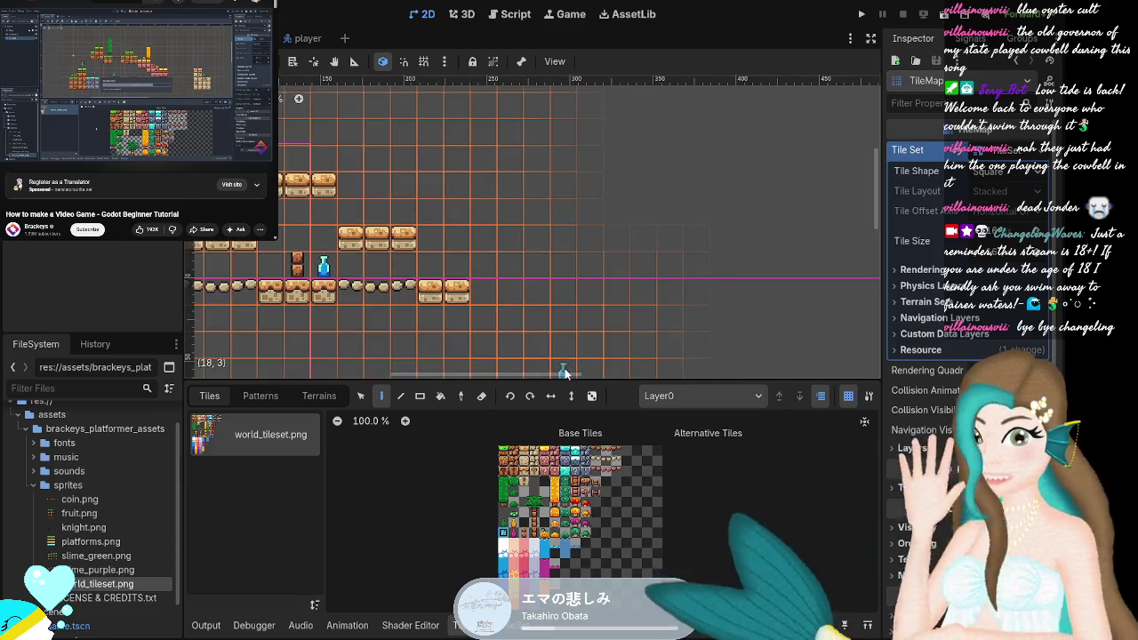
scroll(561, 302, "down", 1)
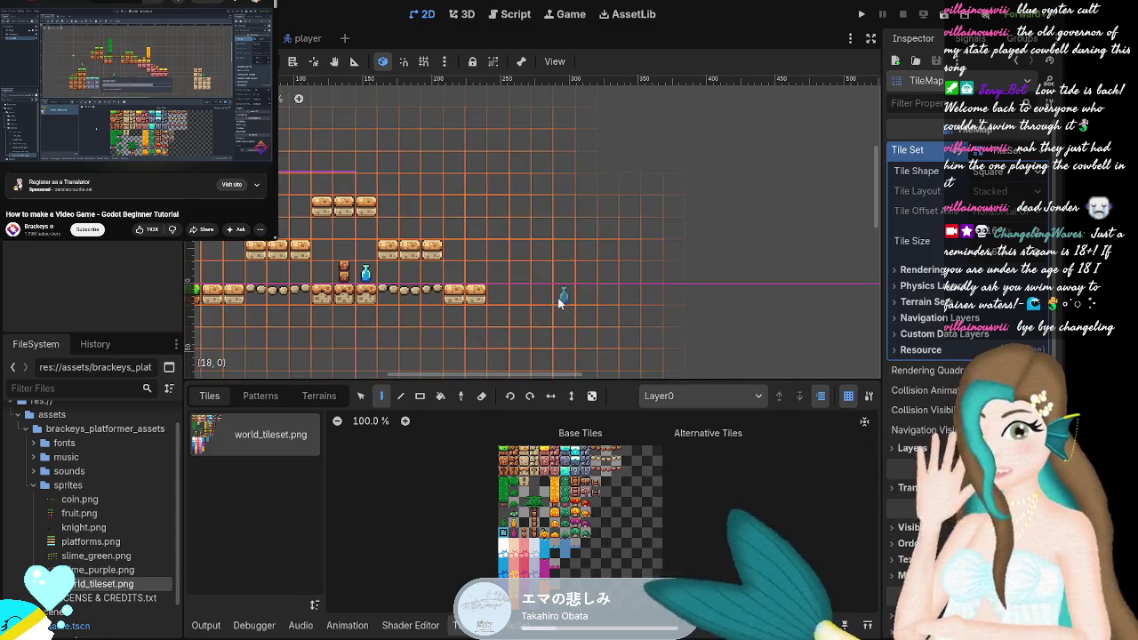
left_click(72, 100)
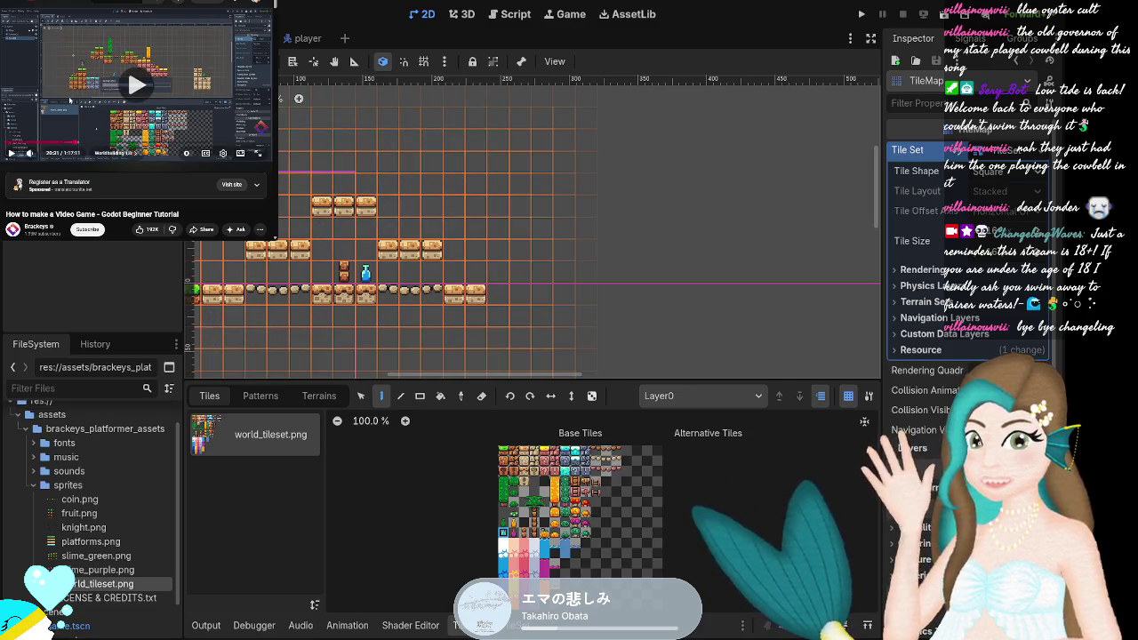
left_click(71, 100)
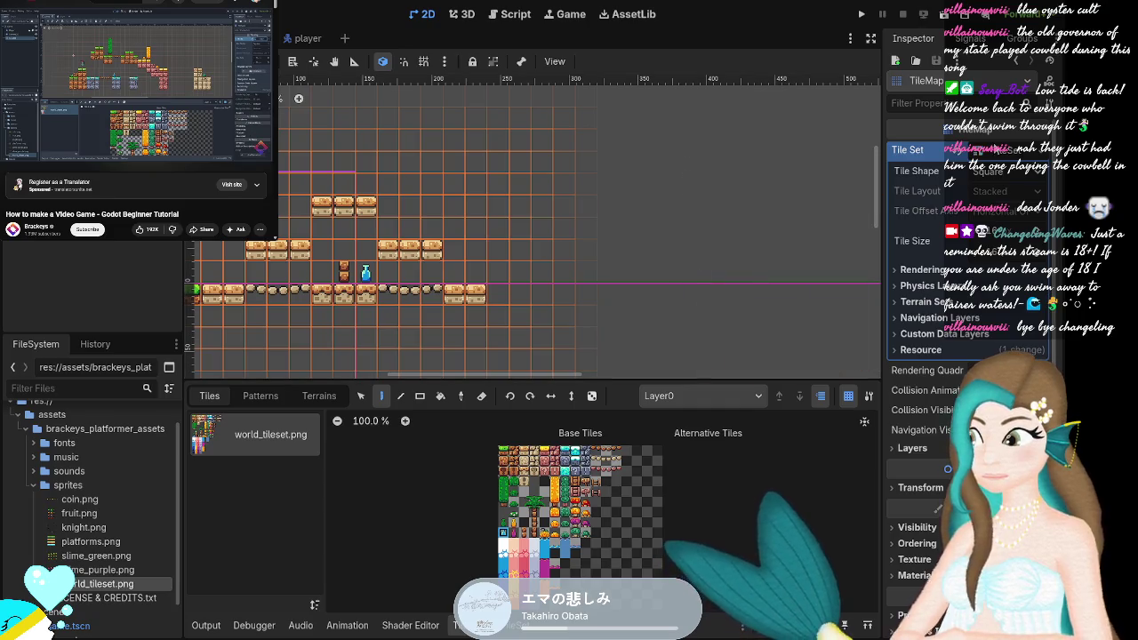
left_click(996, 152)
left_click(996, 152)
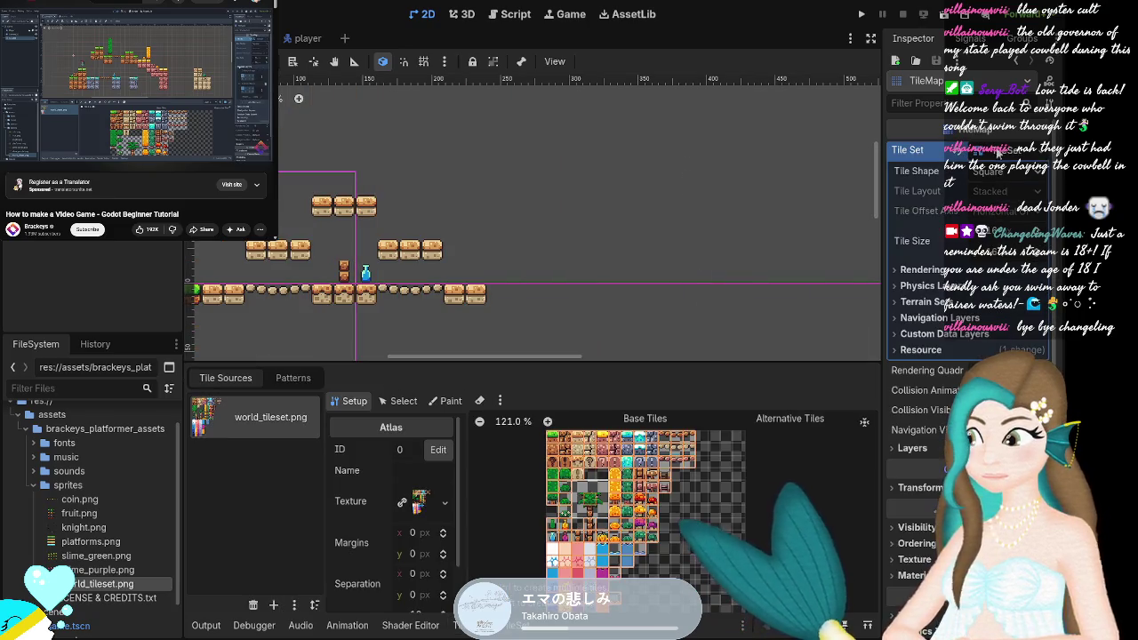
Add a physics layer under Physics Layers and switch the TileSet editor to Paint mode.
left_click(935, 288)
left_click(947, 306)
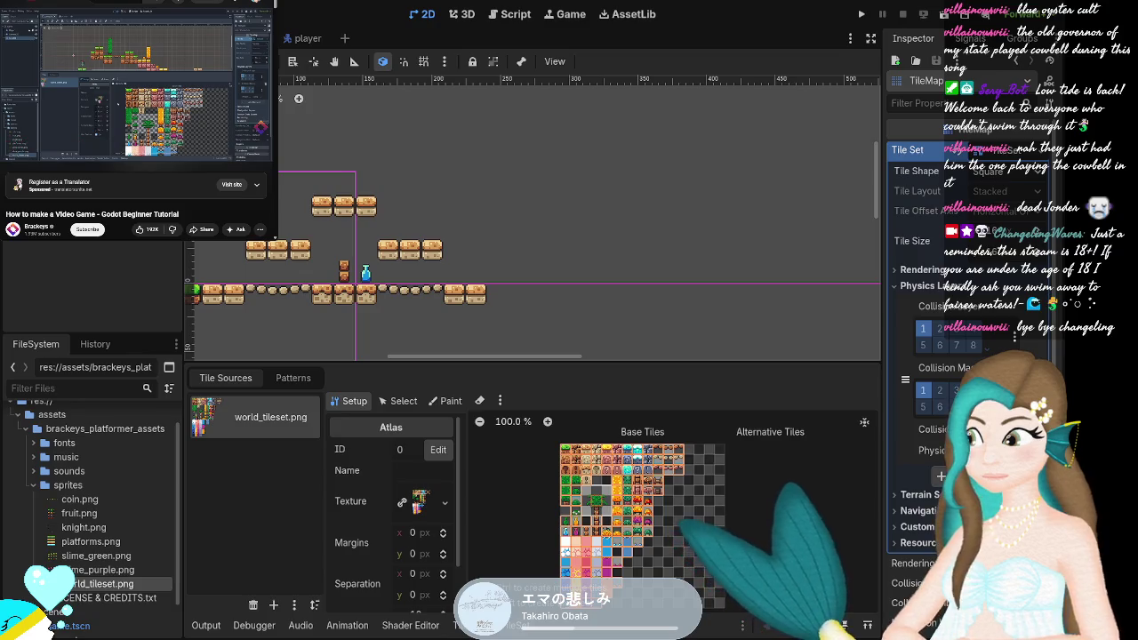
mouse_move(25, 156)
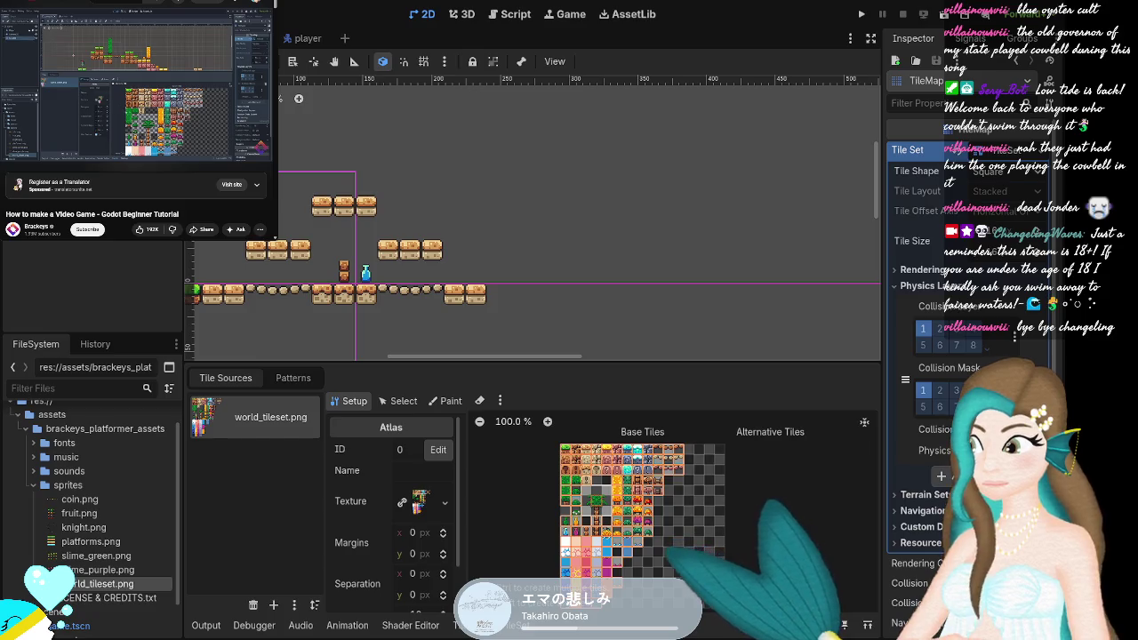
mouse_move(168, 117)
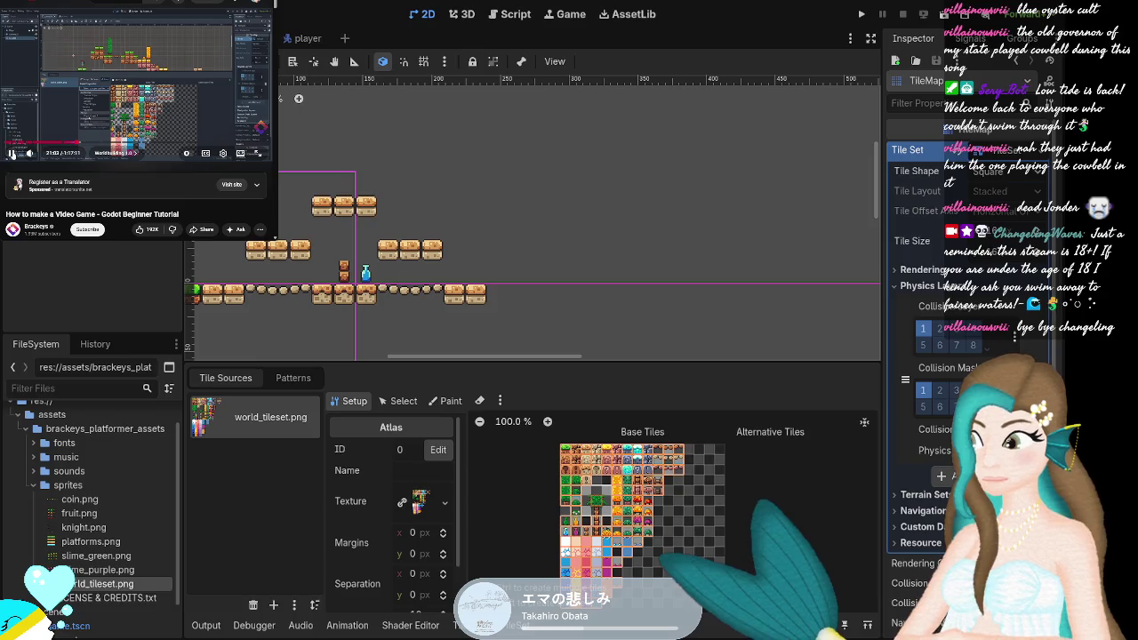
left_click(446, 401)
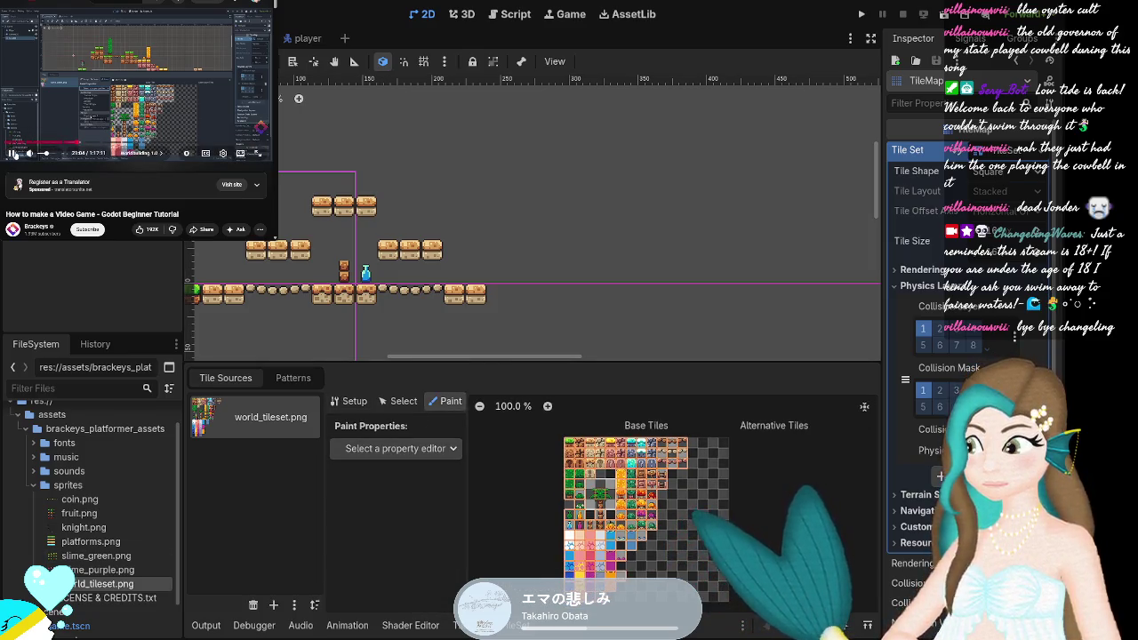
Choose Physics Layer 0 as the paint property and select the teal block tile.
left_click(418, 450)
left_click(367, 578)
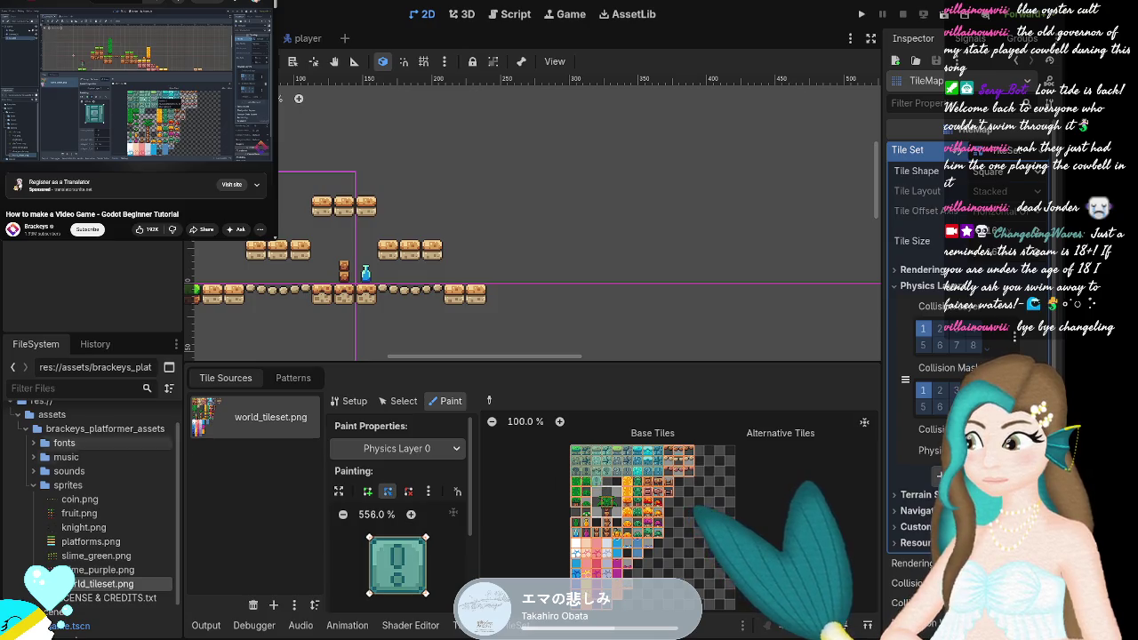
mouse_move(260, 126)
left_click(12, 155)
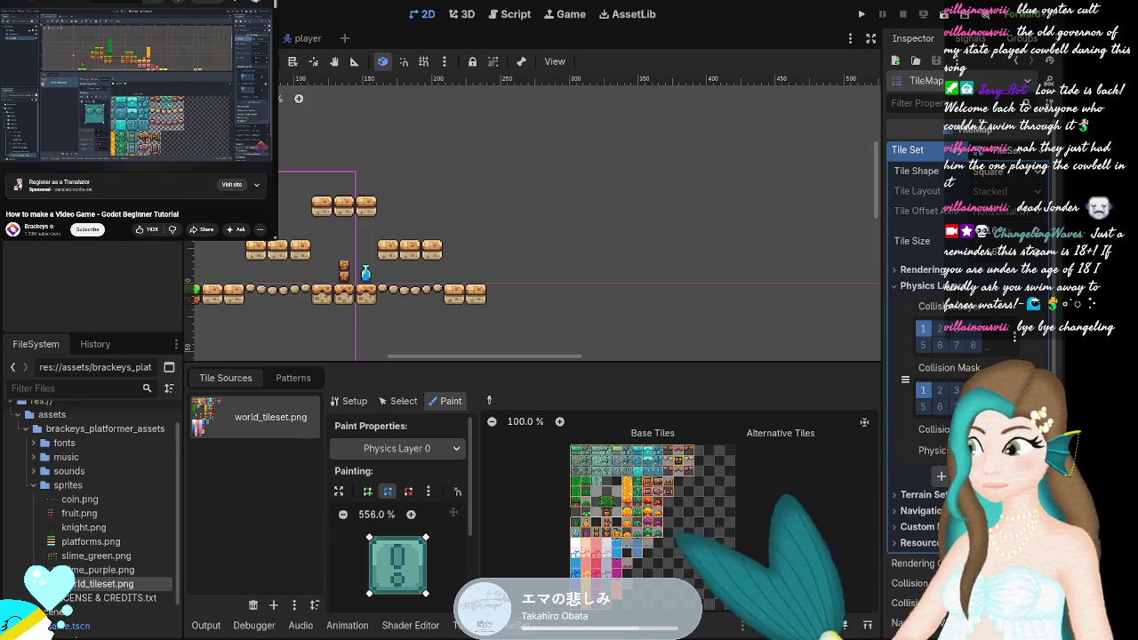
left_click(679, 452)
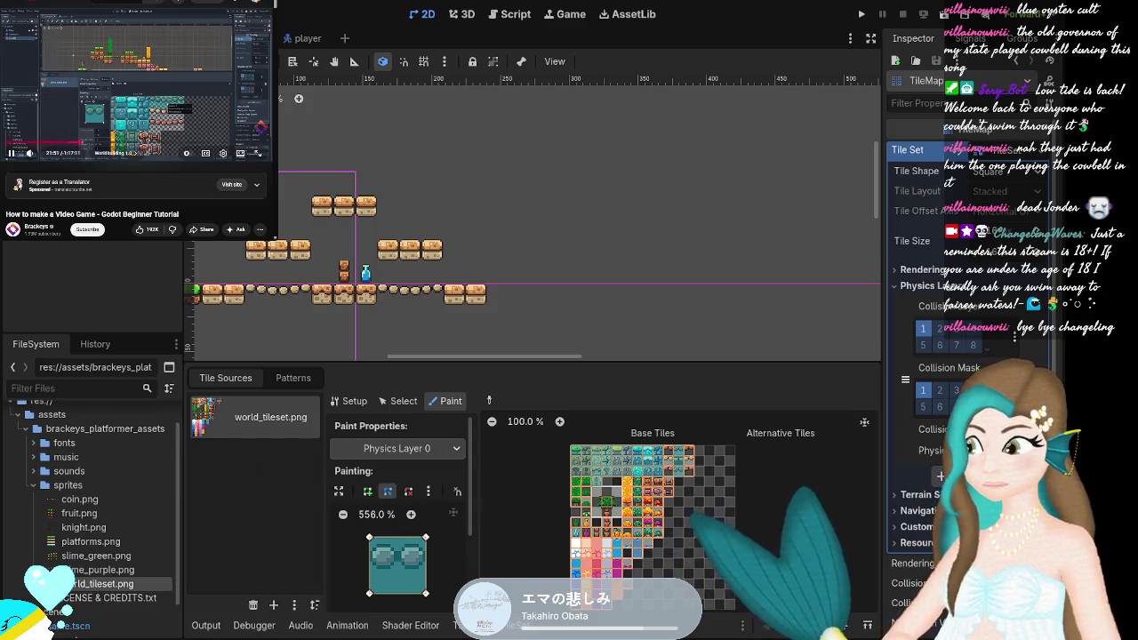
Paint the collision shape onto the teal block and the top-row atlas tiles.
left_click(49, 93)
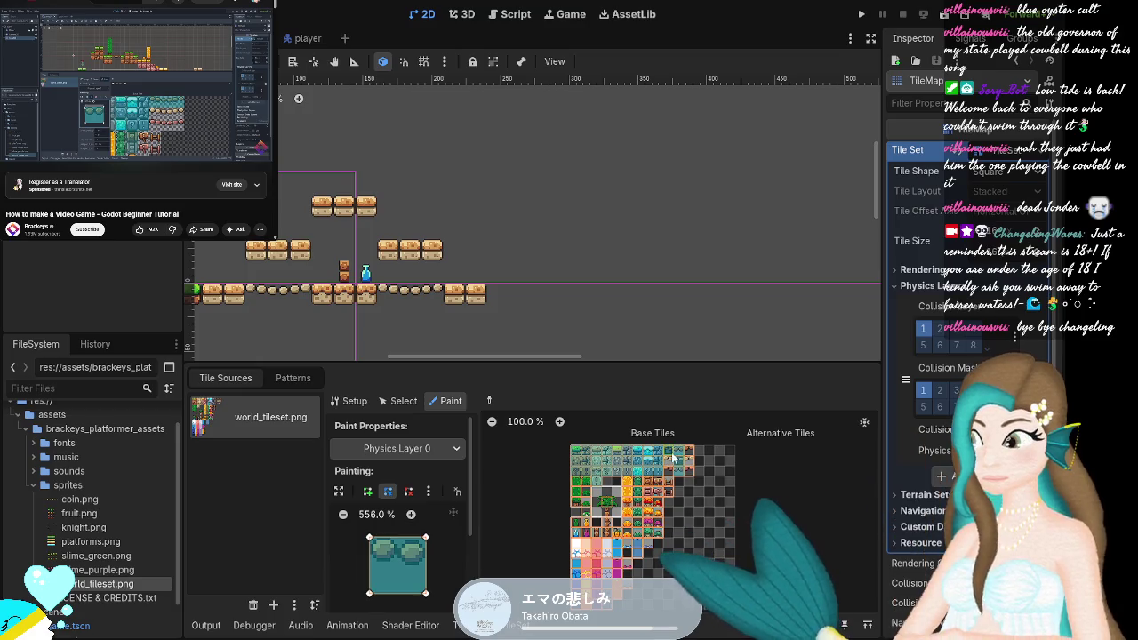
left_click(688, 472)
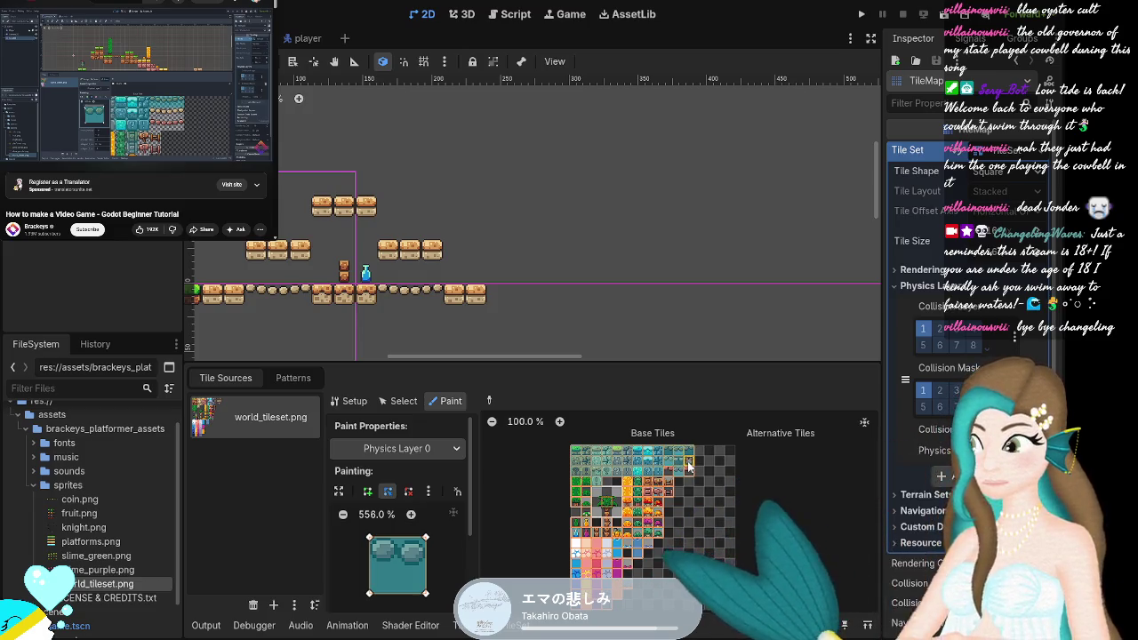
left_click(689, 464)
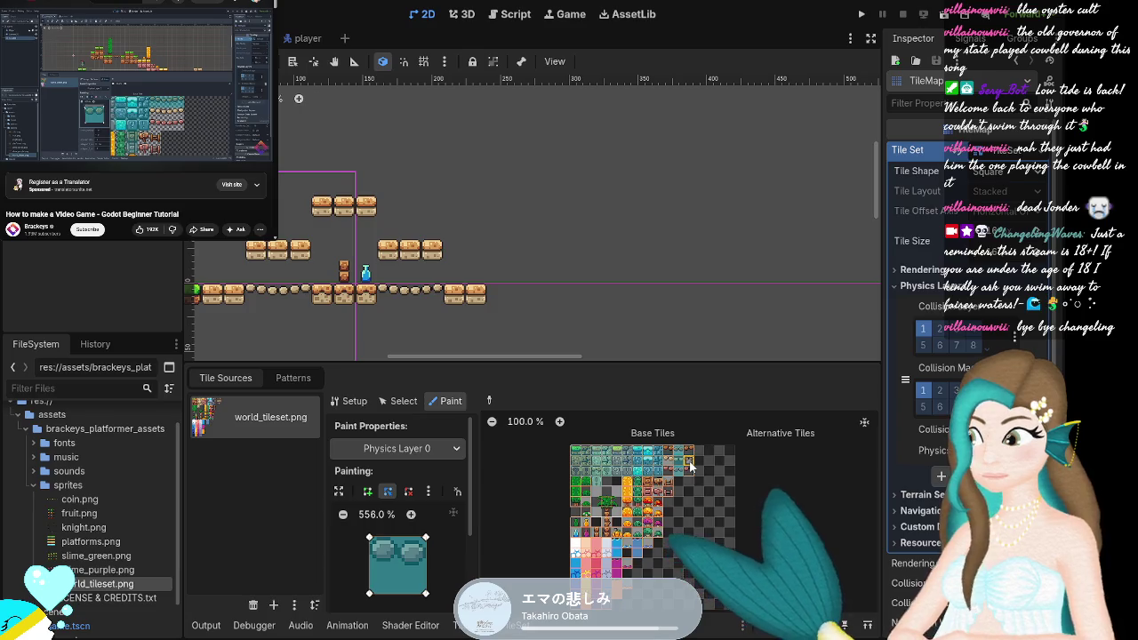
left_click_drag(690, 464, 581, 479)
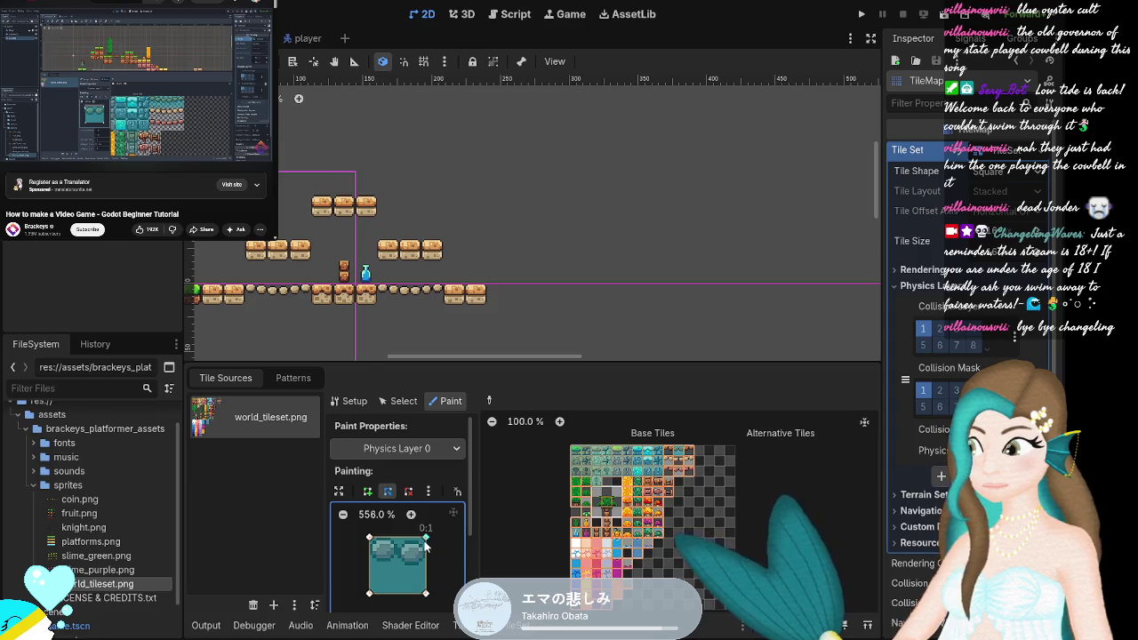
Raise the polygon's bottom-left and bottom-right corners, lifting the bottom-right further.
left_click_drag(423, 595, 426, 570)
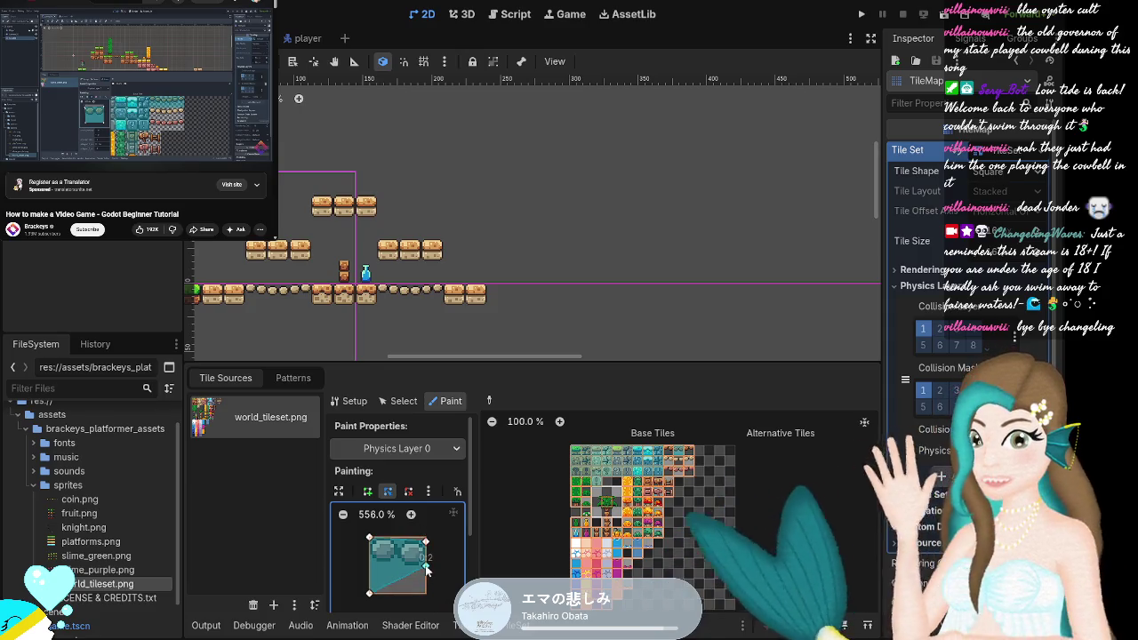
left_click_drag(371, 600, 374, 573)
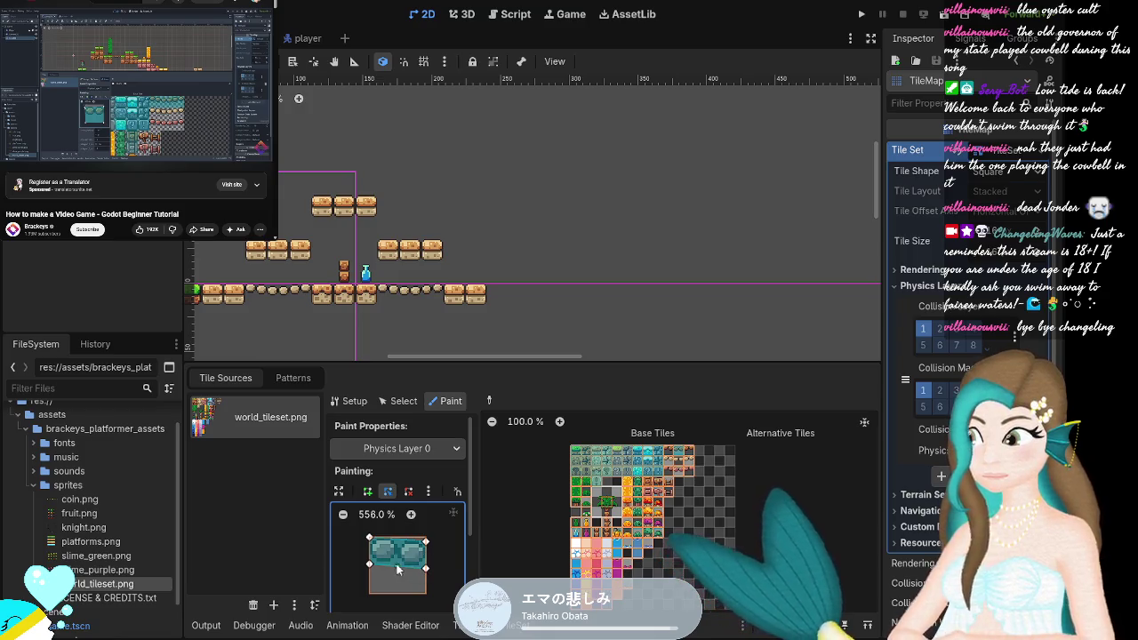
mouse_move(10, 155)
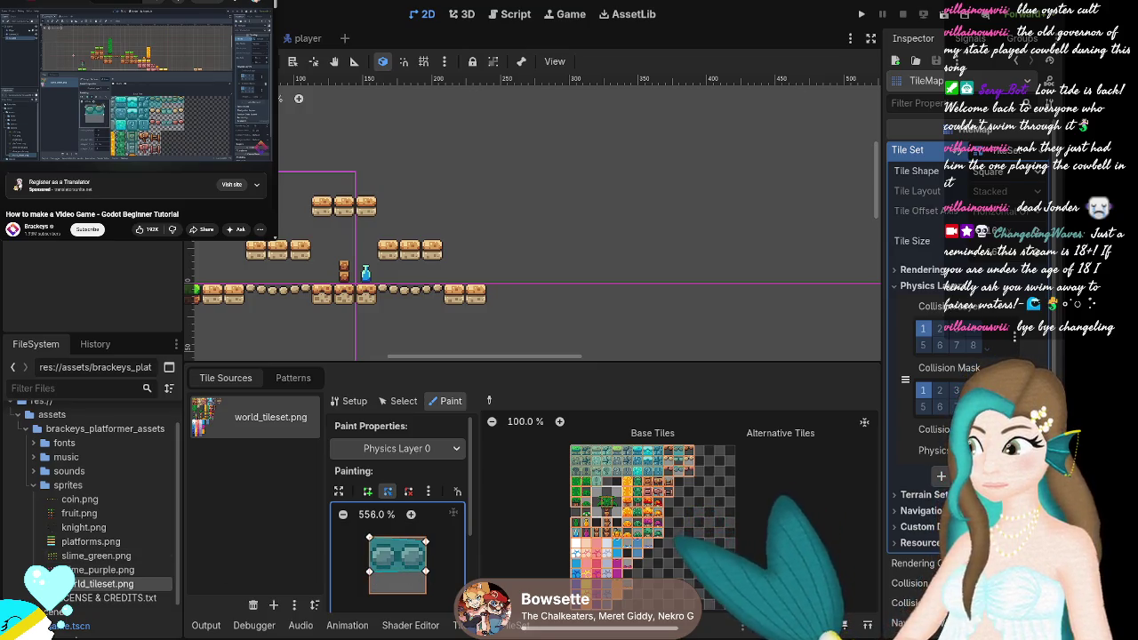
left_click(136, 85)
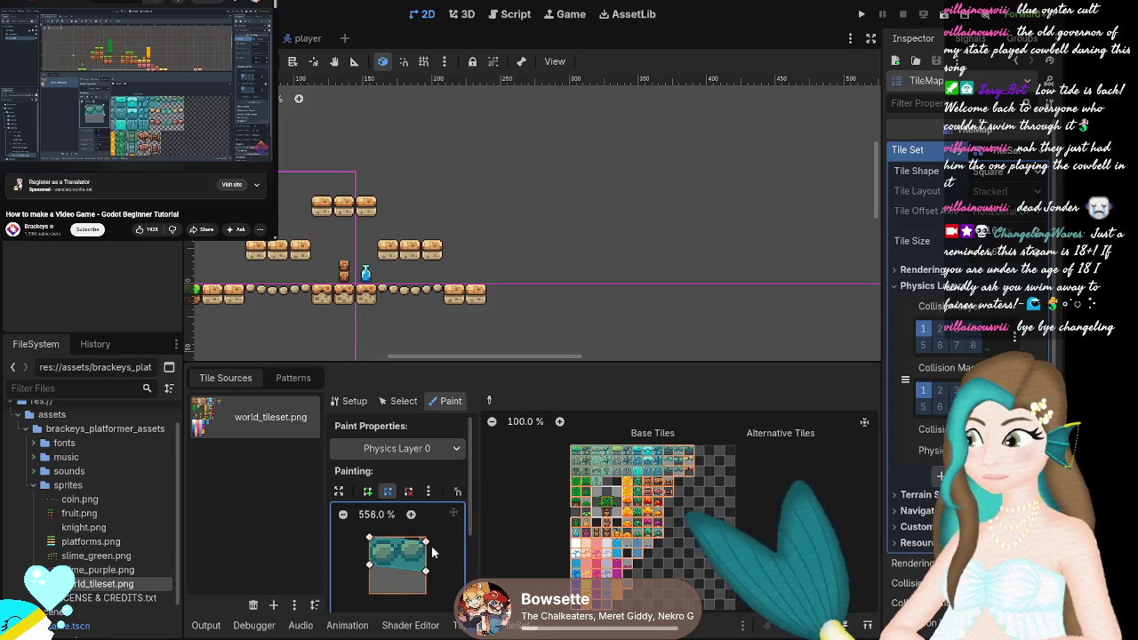
left_click_drag(425, 573, 427, 558)
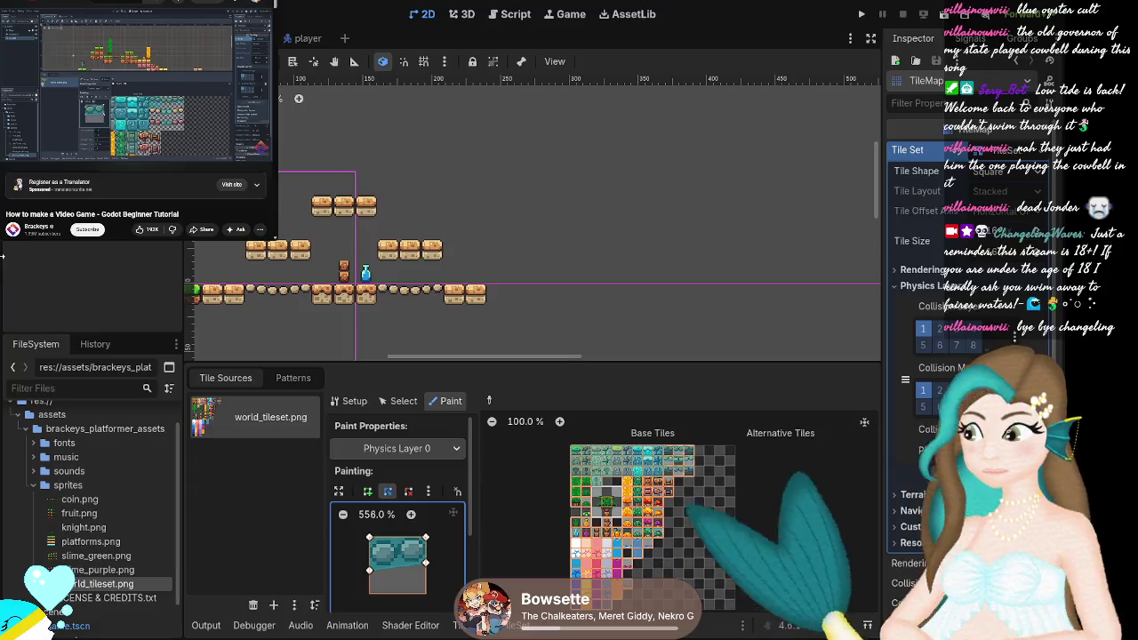
left_click(44, 47)
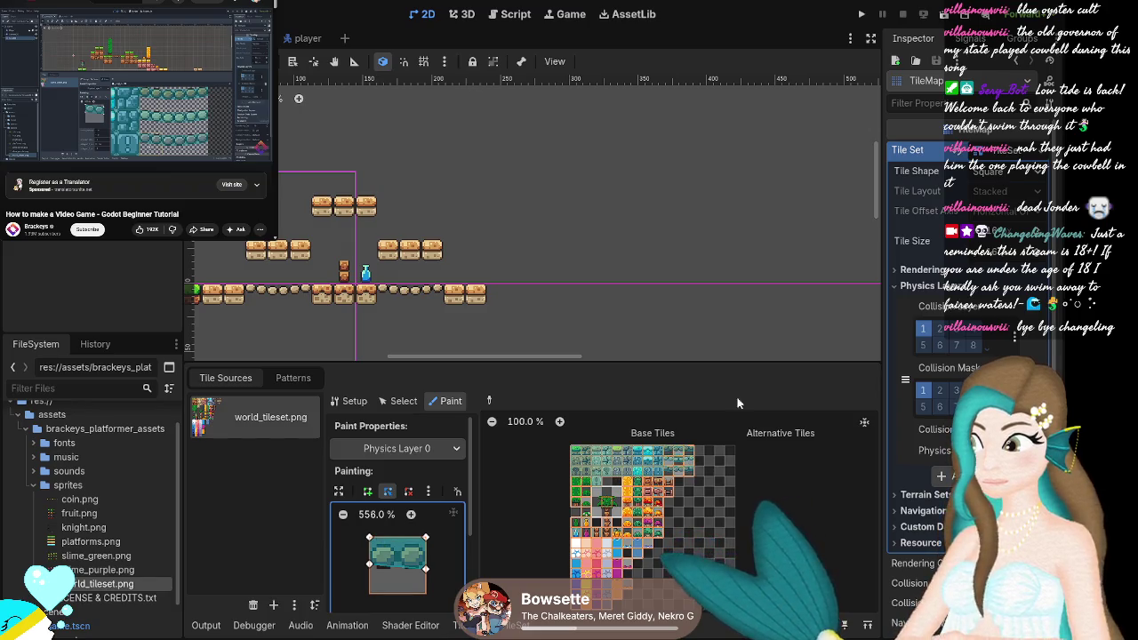
Zoom the atlas to about 505% on the platform tiles and lower the bottom-left corner slightly.
scroll(796, 448, "up", 5)
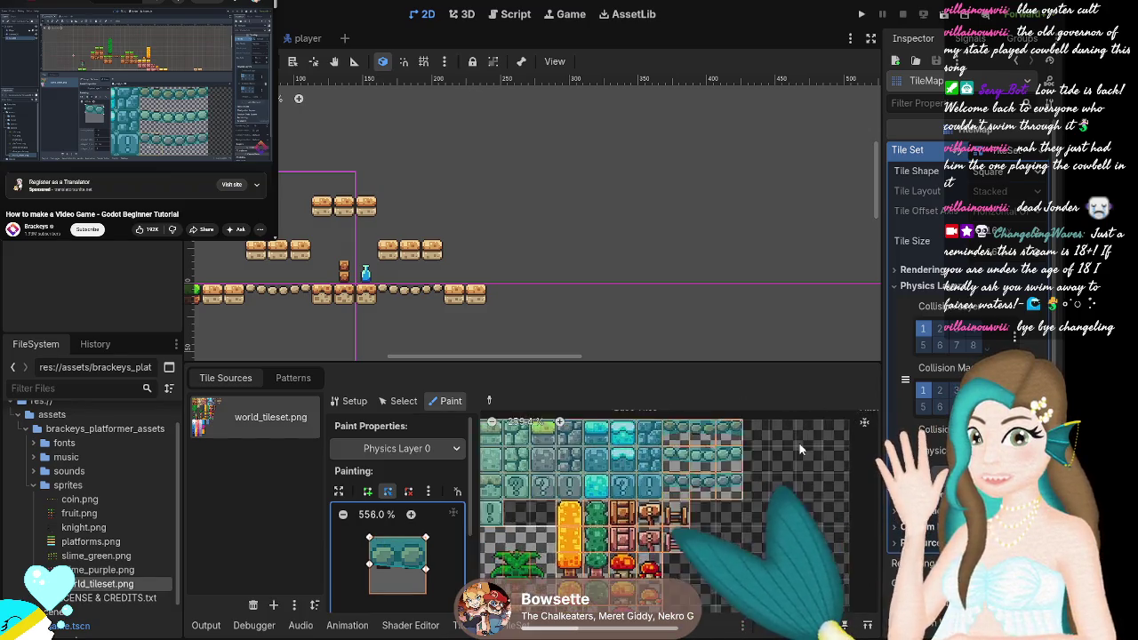
scroll(796, 440, "up", 2)
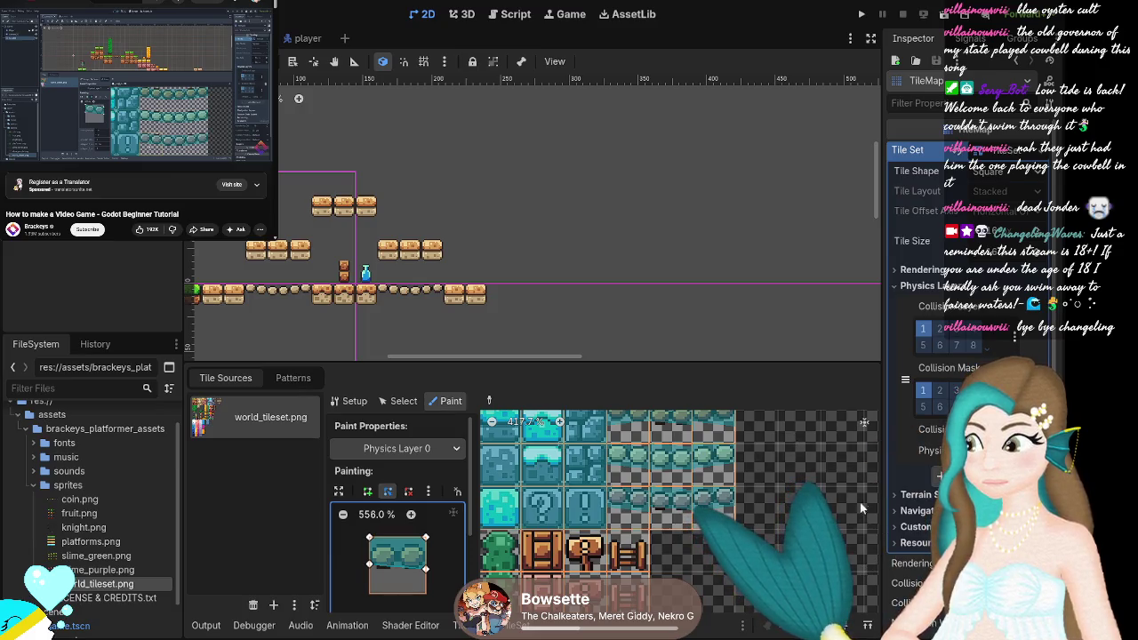
scroll(860, 508, "up", 3)
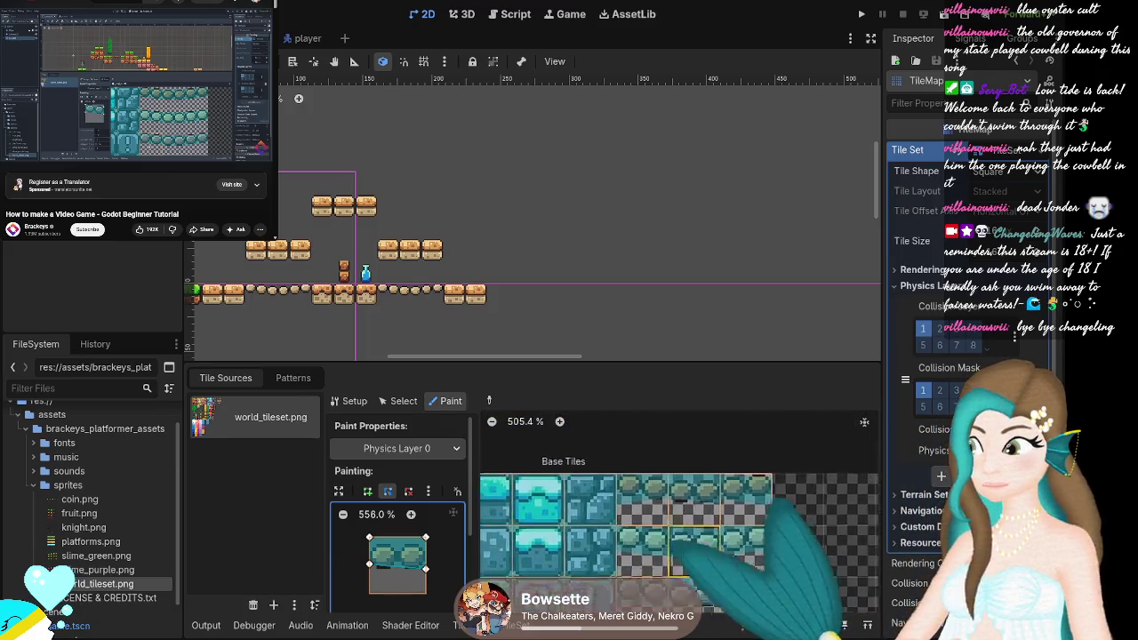
left_click_drag(607, 487, 567, 454)
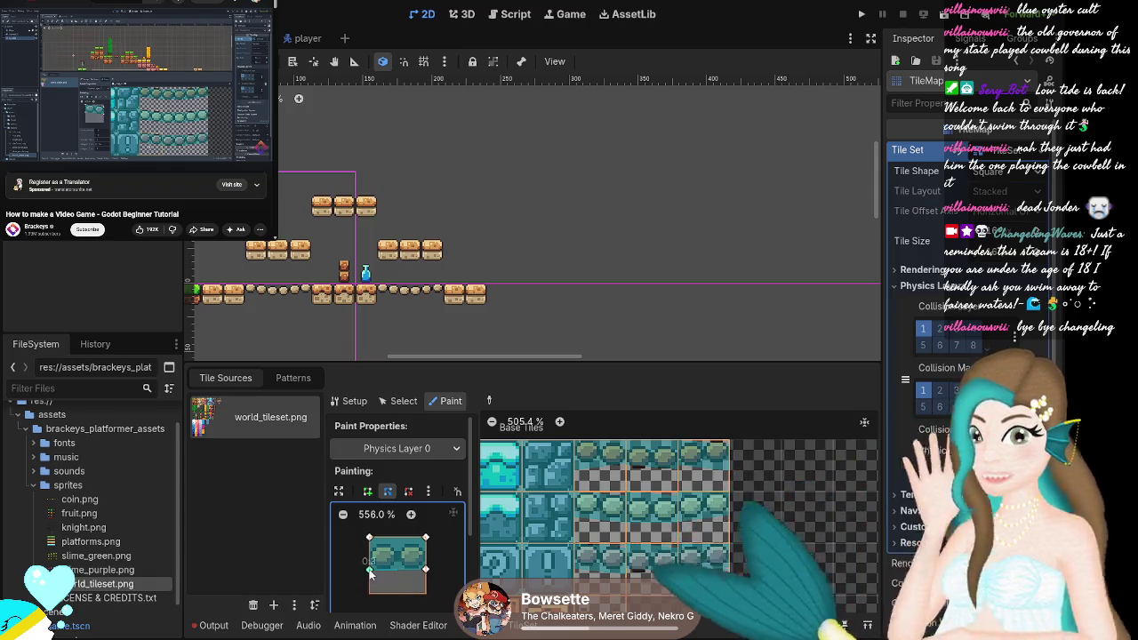
left_click_drag(371, 574, 372, 579)
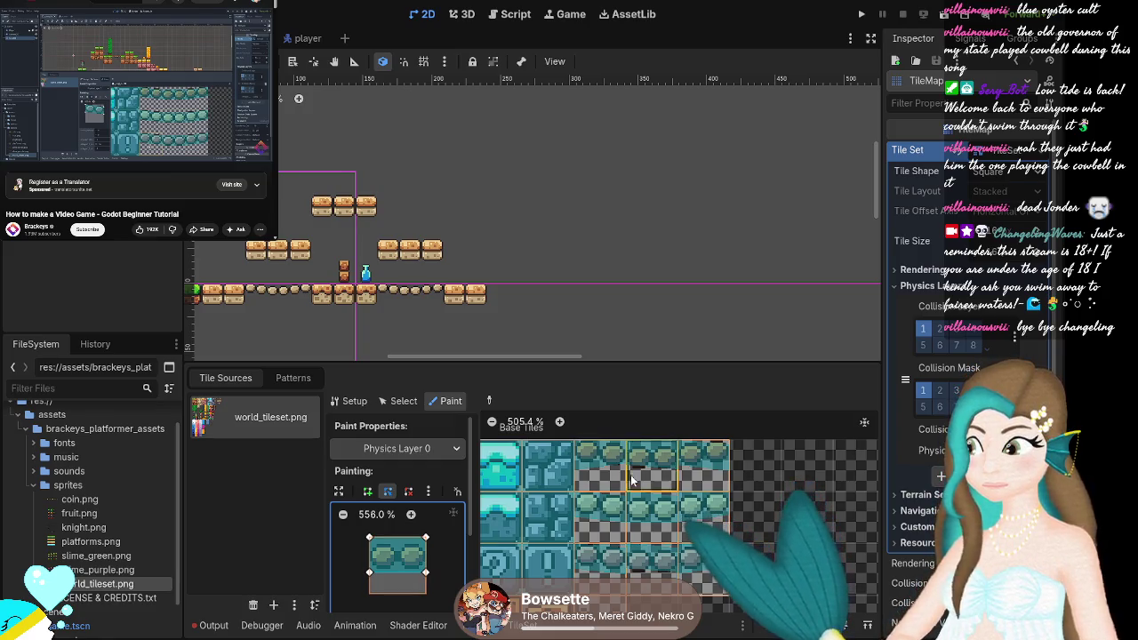
Paint the collision shape onto the rounded platform tiles and lower its top-right corner slightly.
left_click(605, 465)
left_click_drag(607, 465, 674, 502)
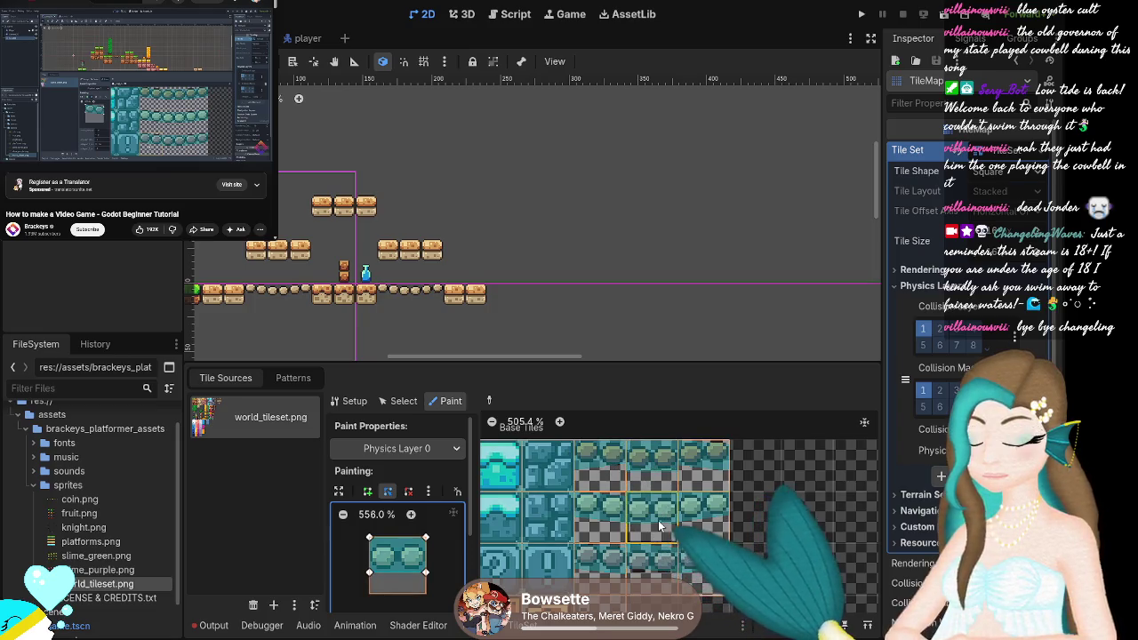
left_click_drag(702, 466, 636, 469)
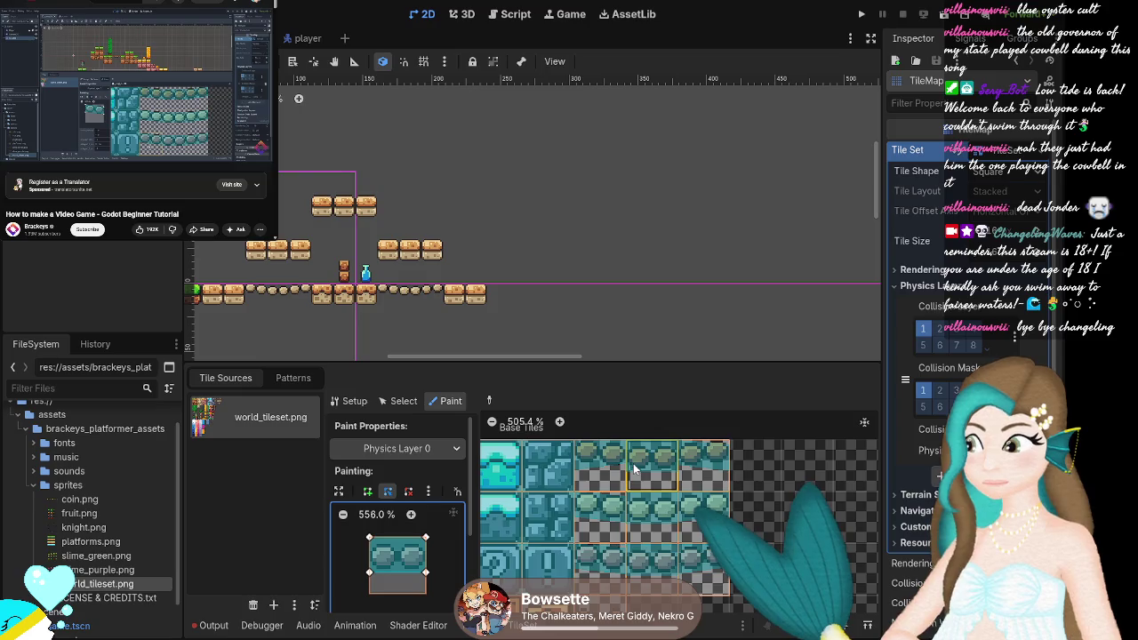
left_click(658, 520)
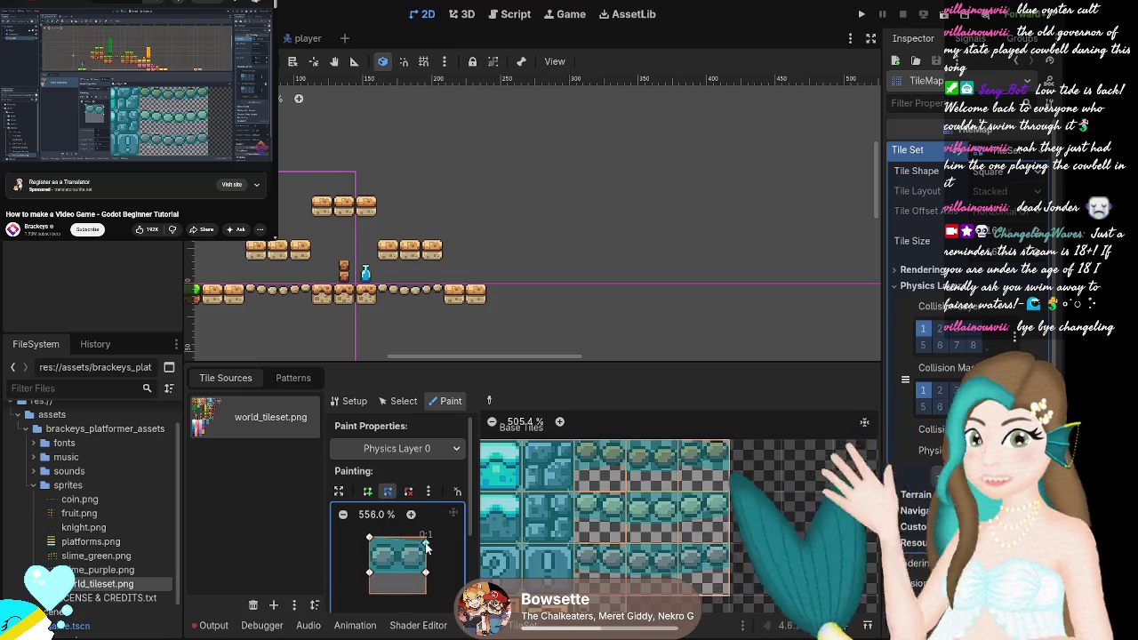
left_click_drag(427, 544, 426, 549)
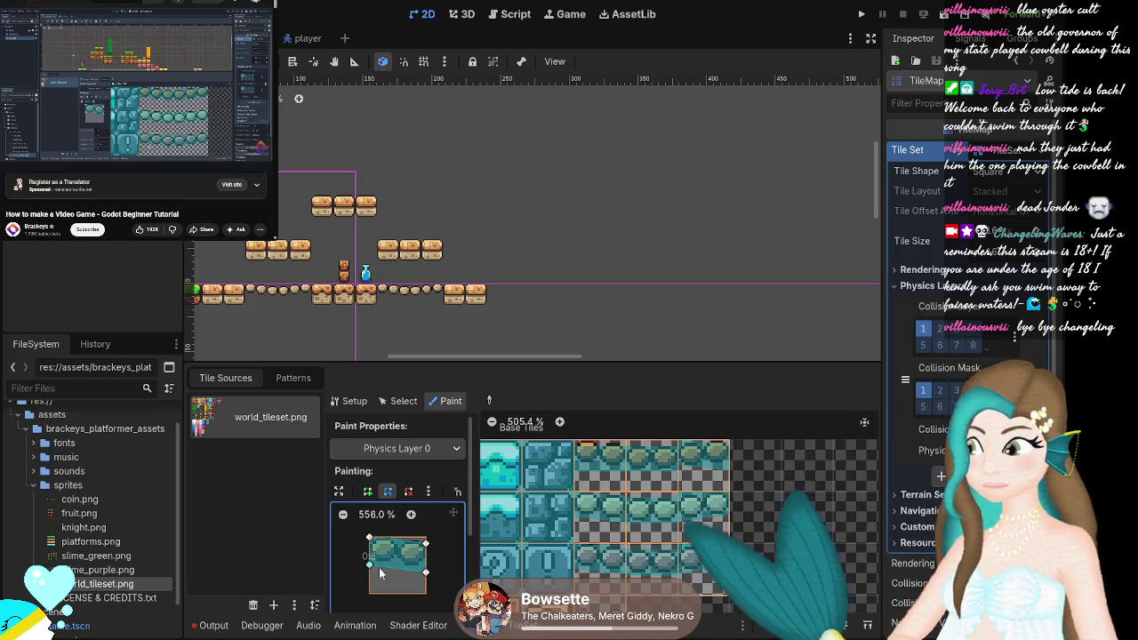
Paint the collision shape onto two middle-row tiles and readjust its corner vertices.
left_click_drag(425, 578, 425, 572)
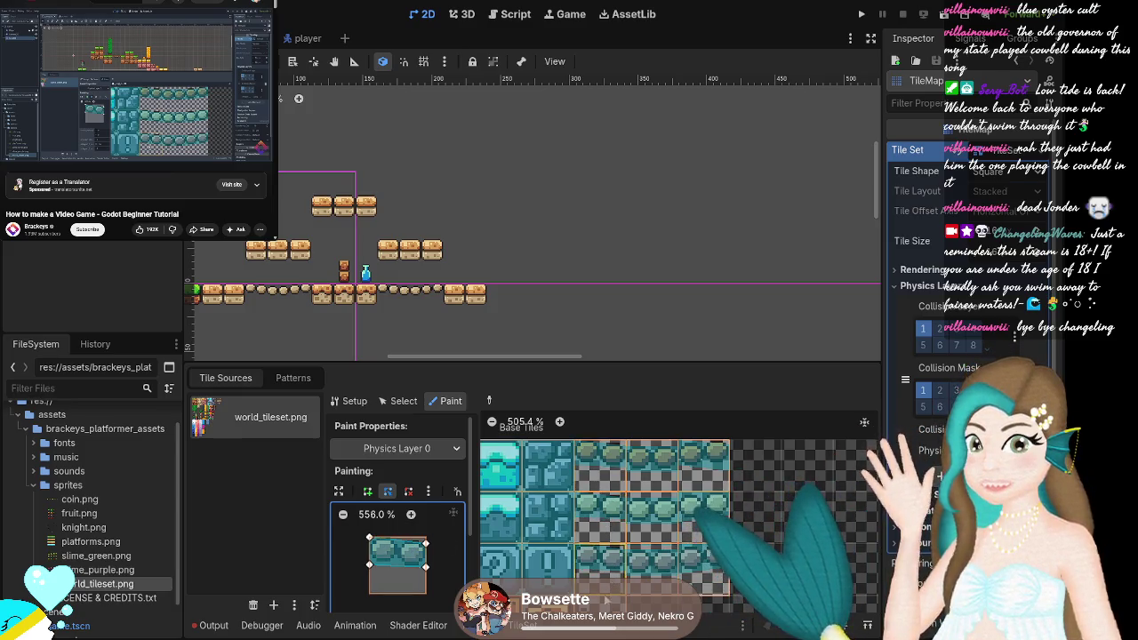
left_click(698, 465)
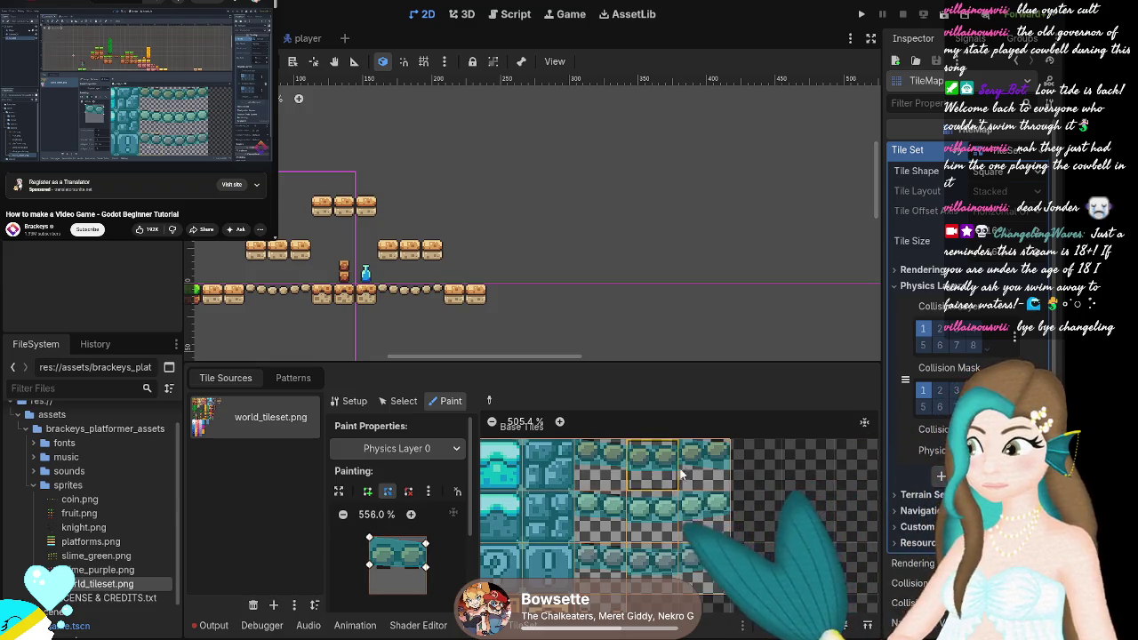
left_click(649, 511)
left_click(370, 571)
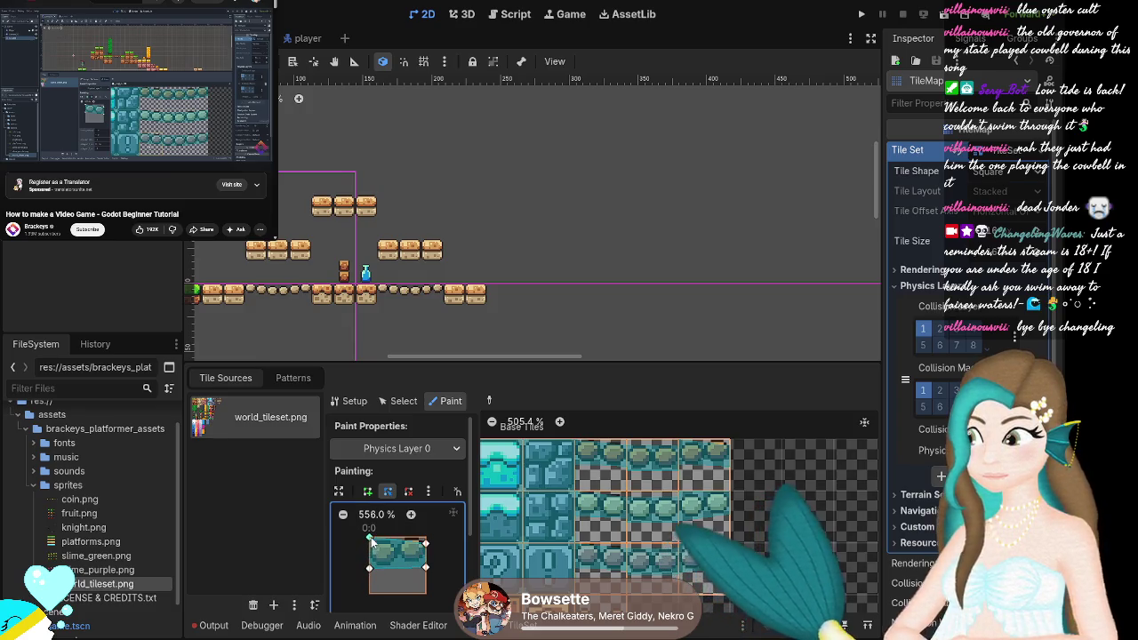
left_click_drag(372, 542, 373, 576)
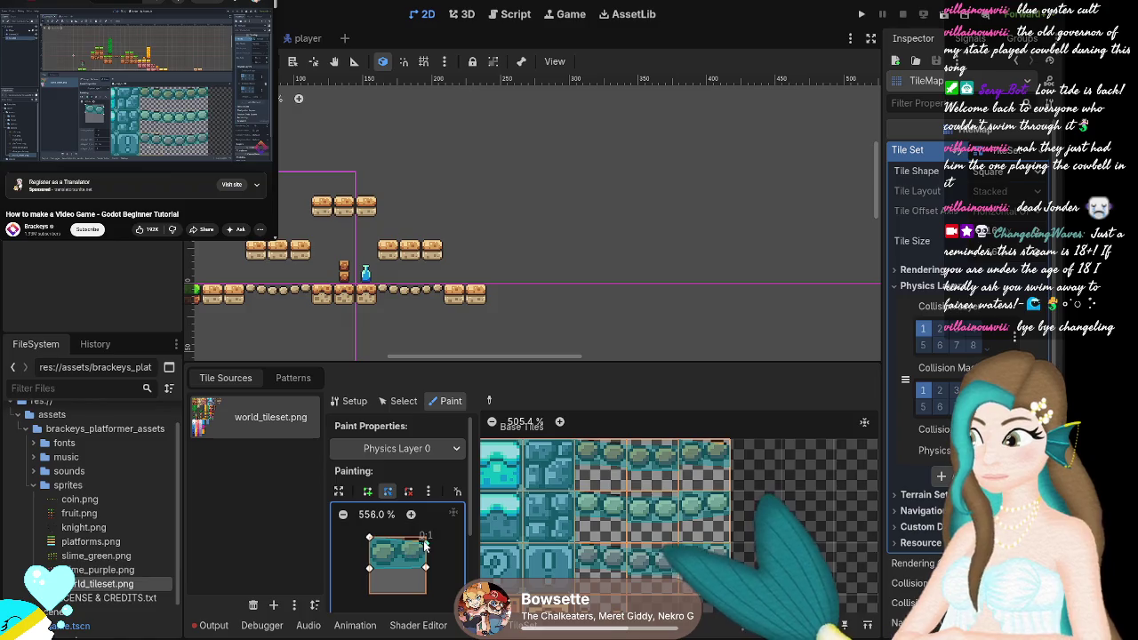
left_click_drag(426, 566, 425, 573)
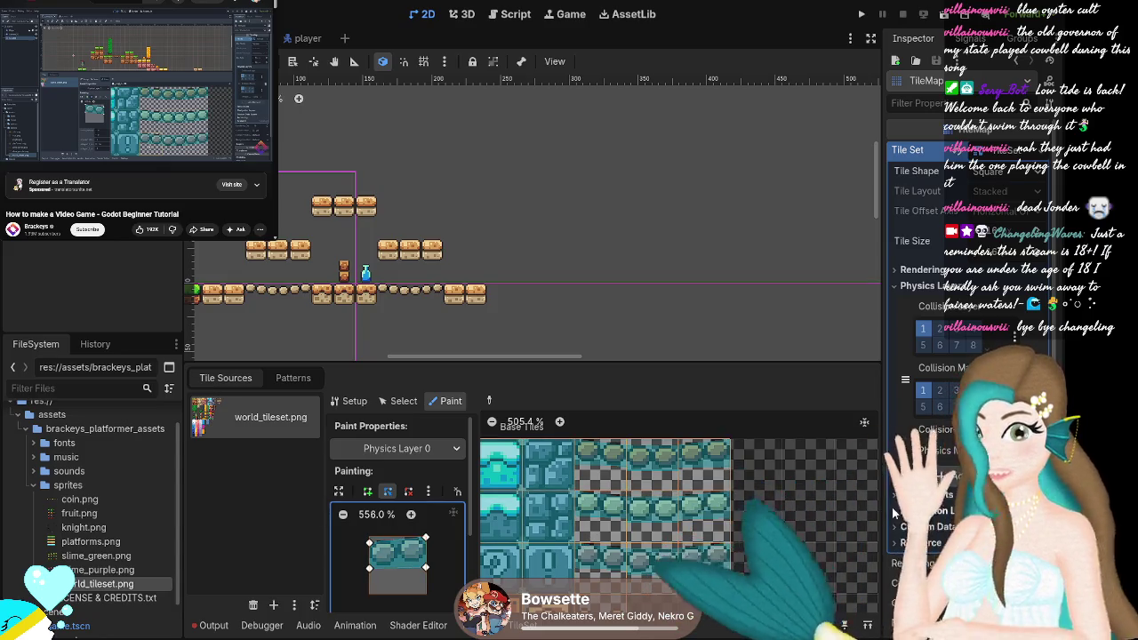
left_click(425, 569)
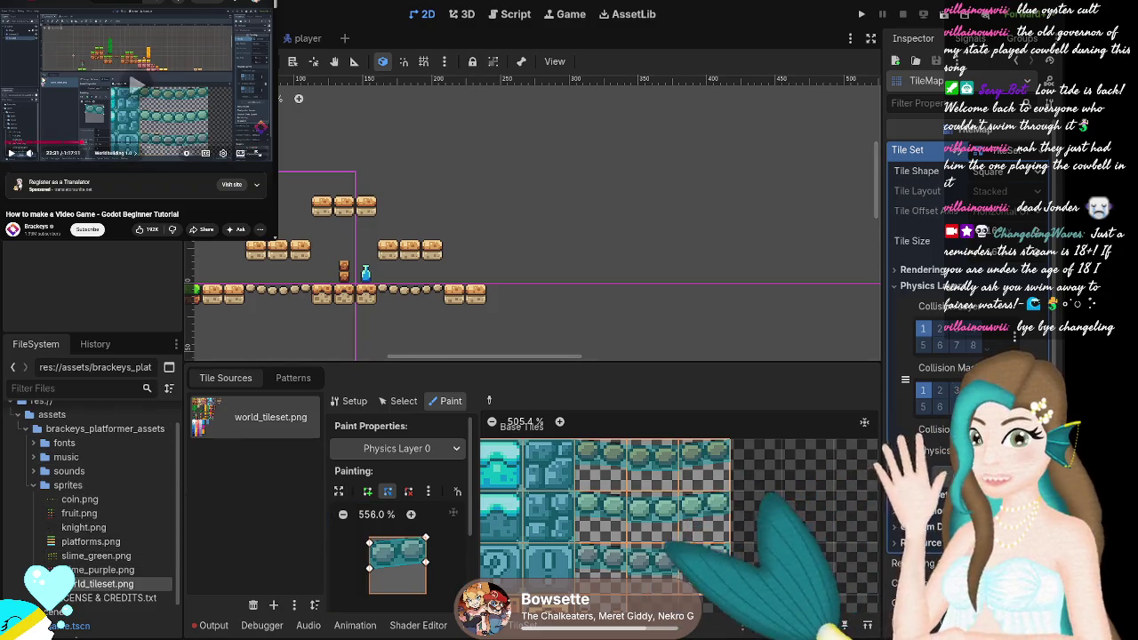
Zoom out the atlas and try the polygon editing modes and the expand toggle.
left_click(42, 80)
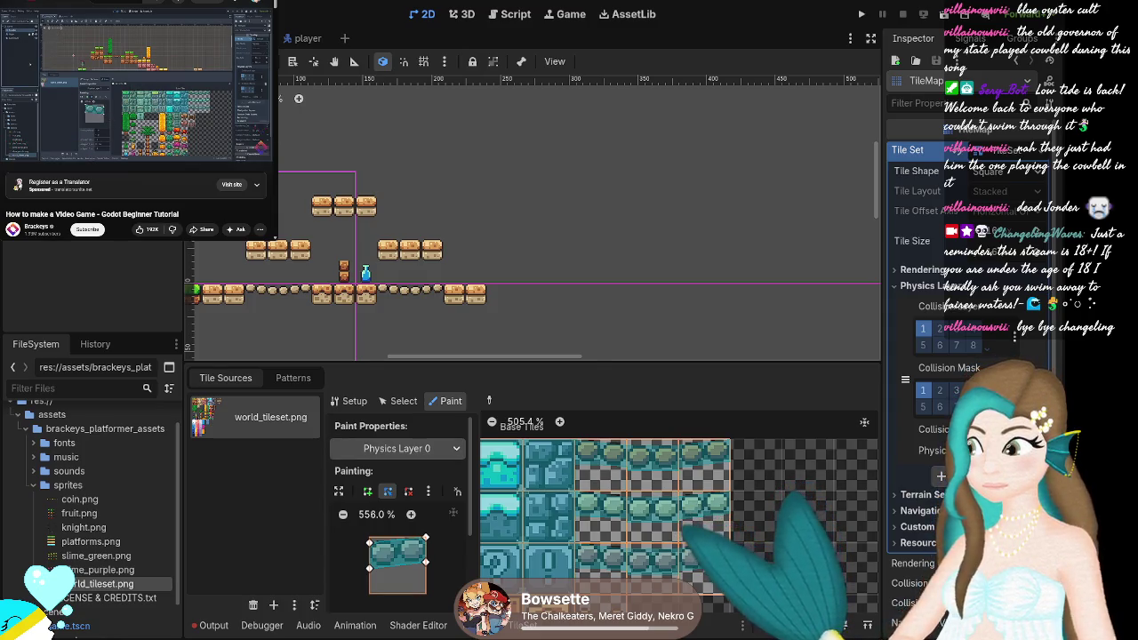
left_click(11, 155)
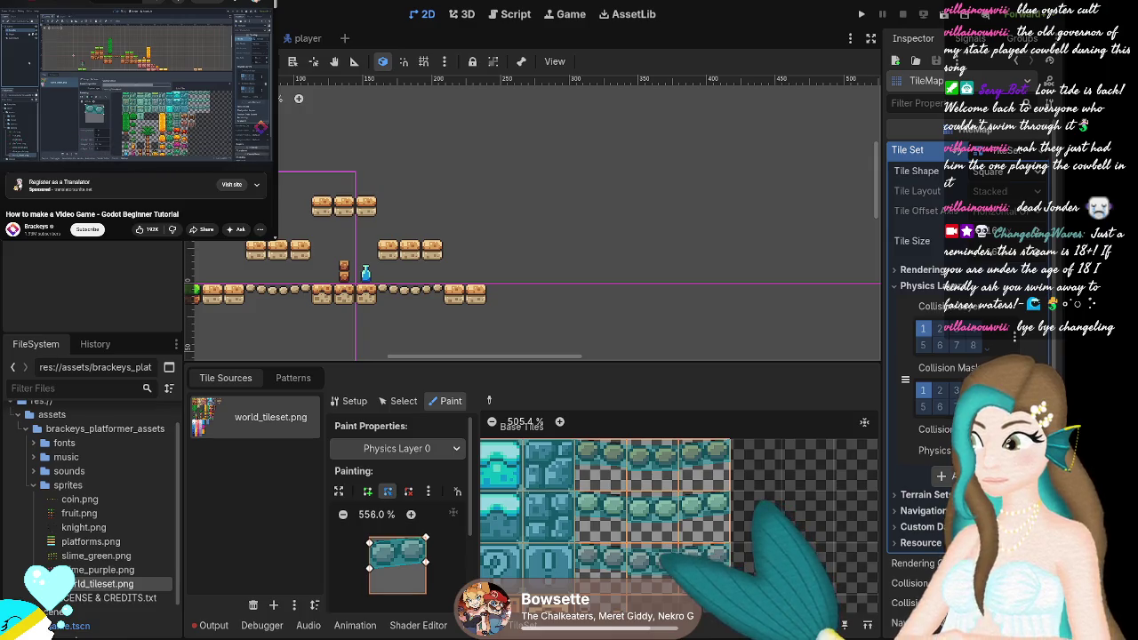
mouse_move(217, 153)
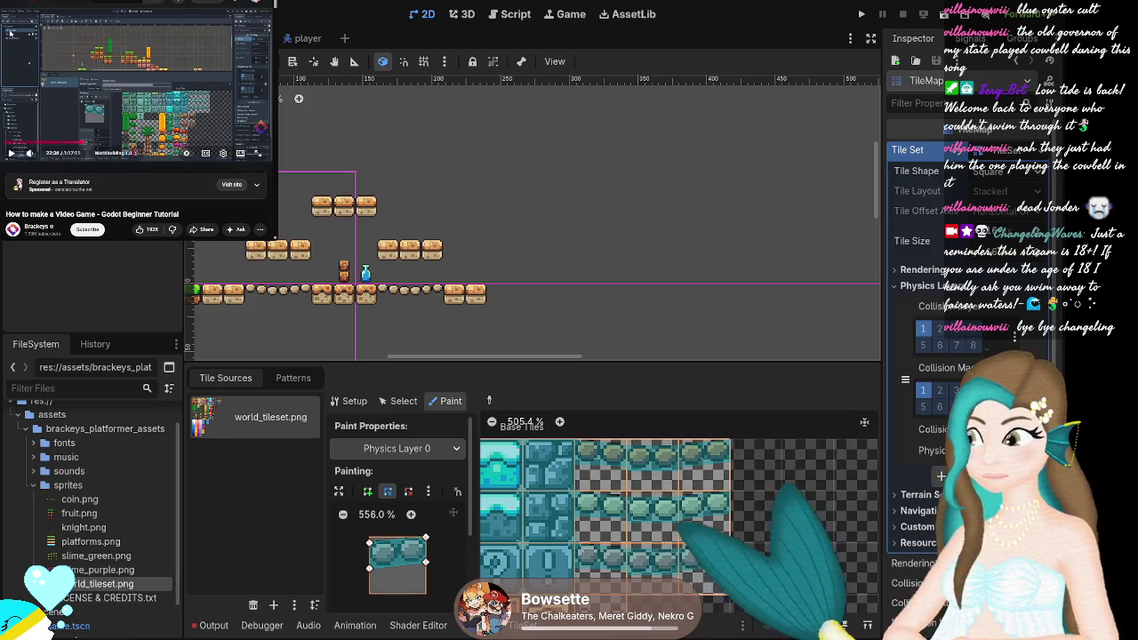
scroll(969, 267, "down", 2)
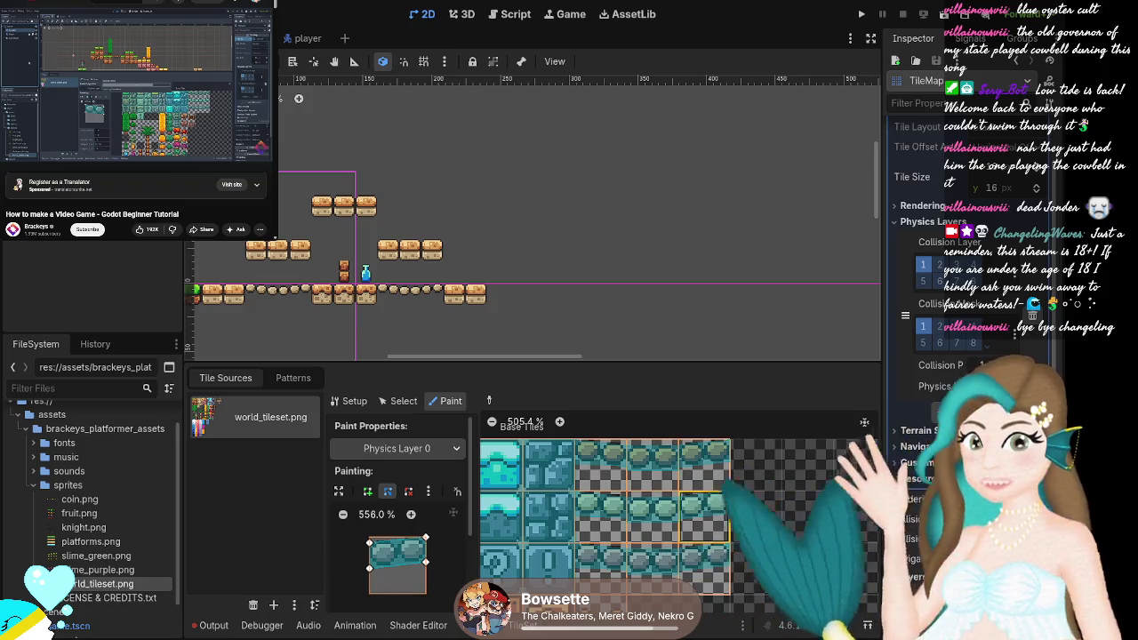
scroll(604, 516, "down", 1)
scroll(605, 516, "down", 9)
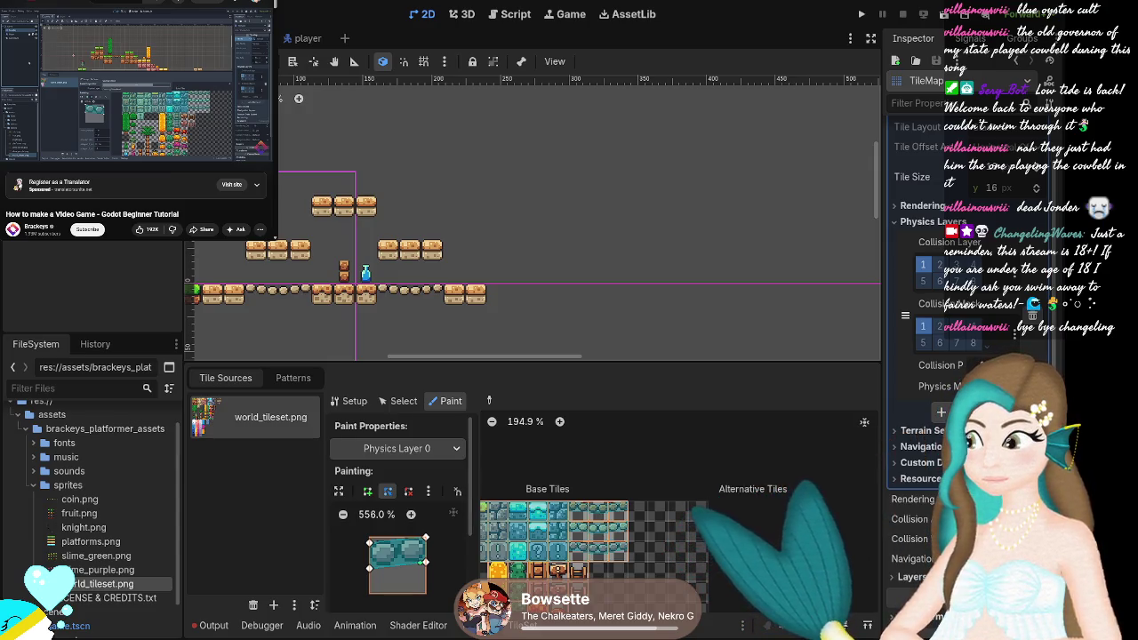
left_click(368, 490)
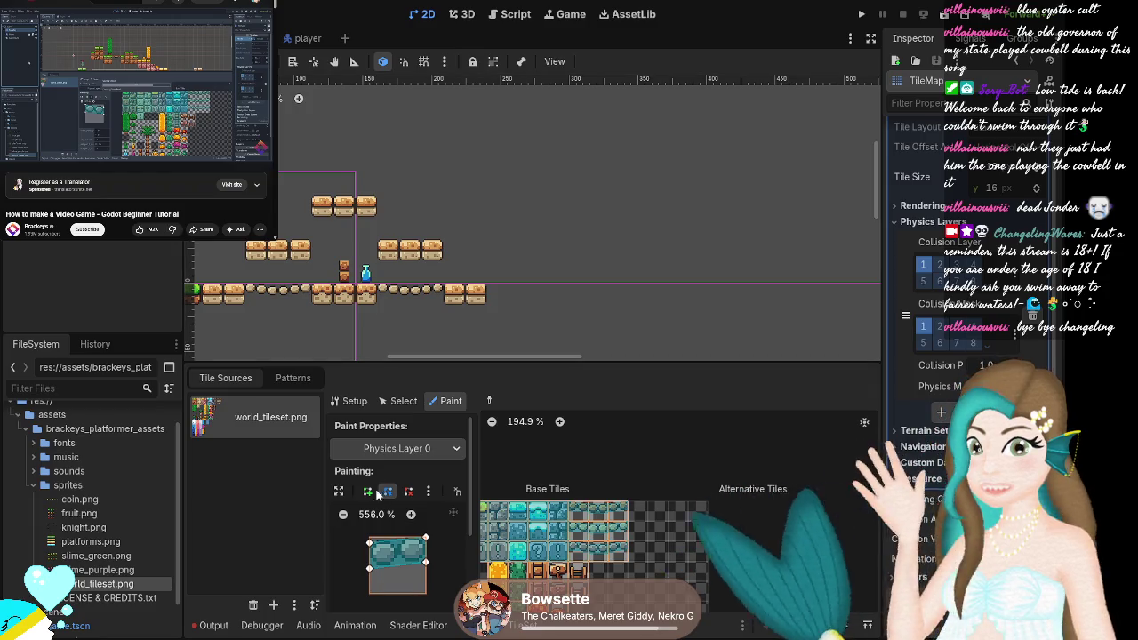
left_click(394, 490)
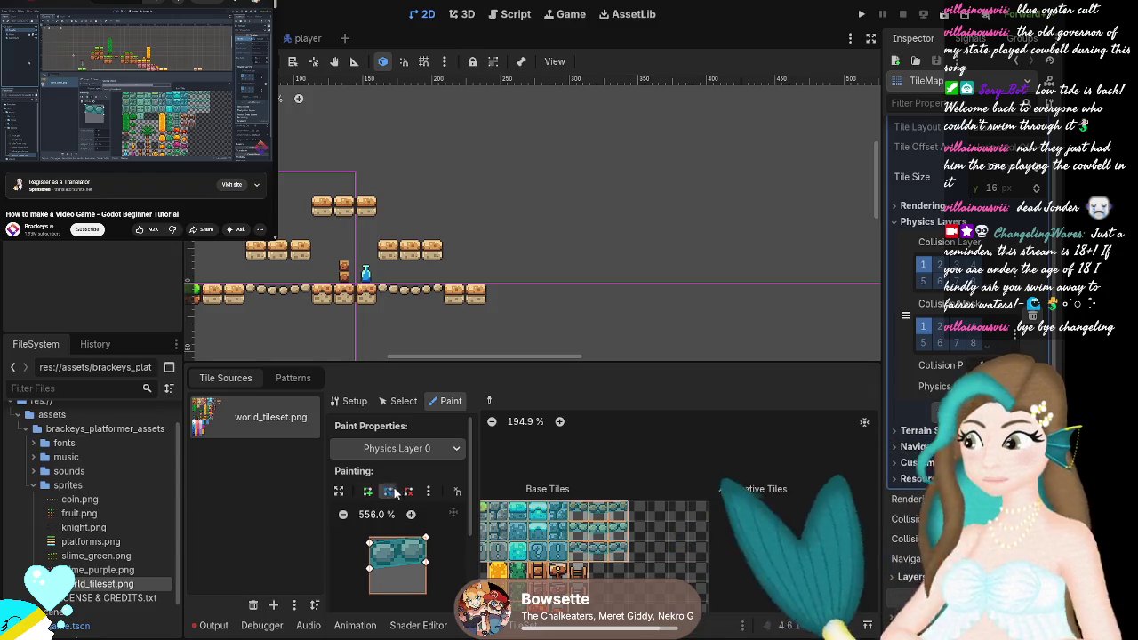
left_click(338, 490)
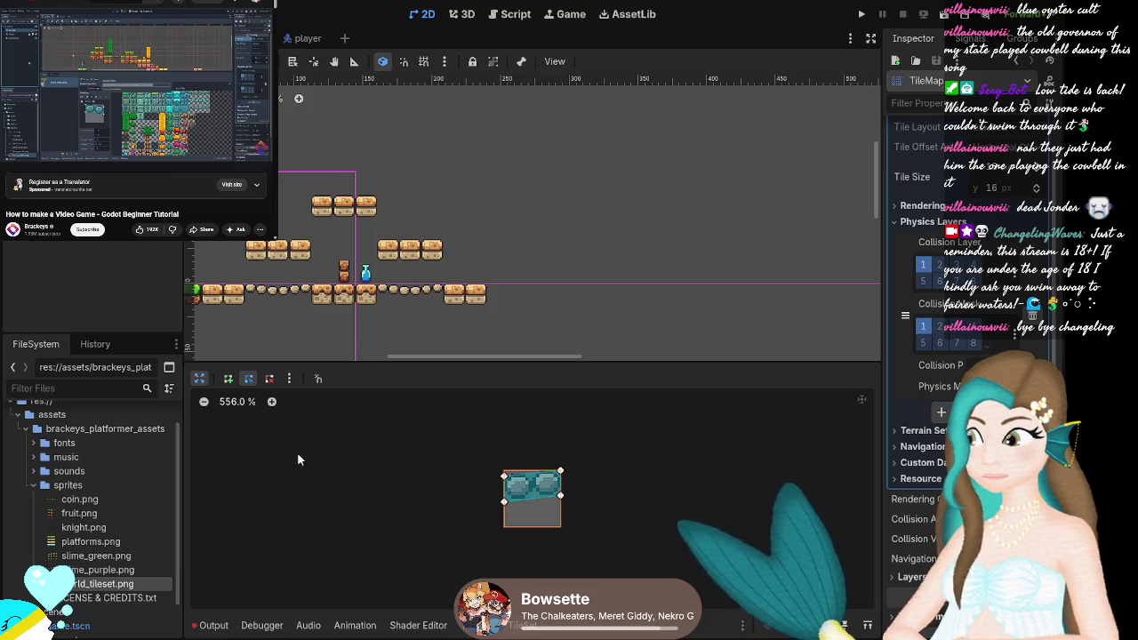
left_click(199, 379)
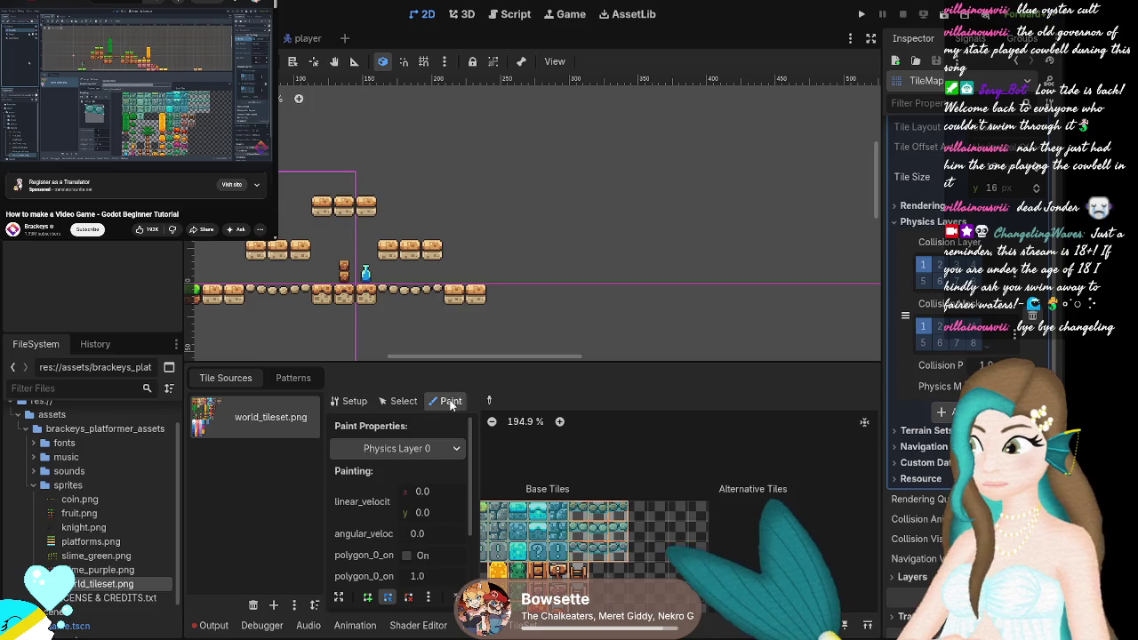
Drag the collision polygon's lower vertices down to the tile's bottom corners, forming a full square.
scroll(435, 480, "down", 4)
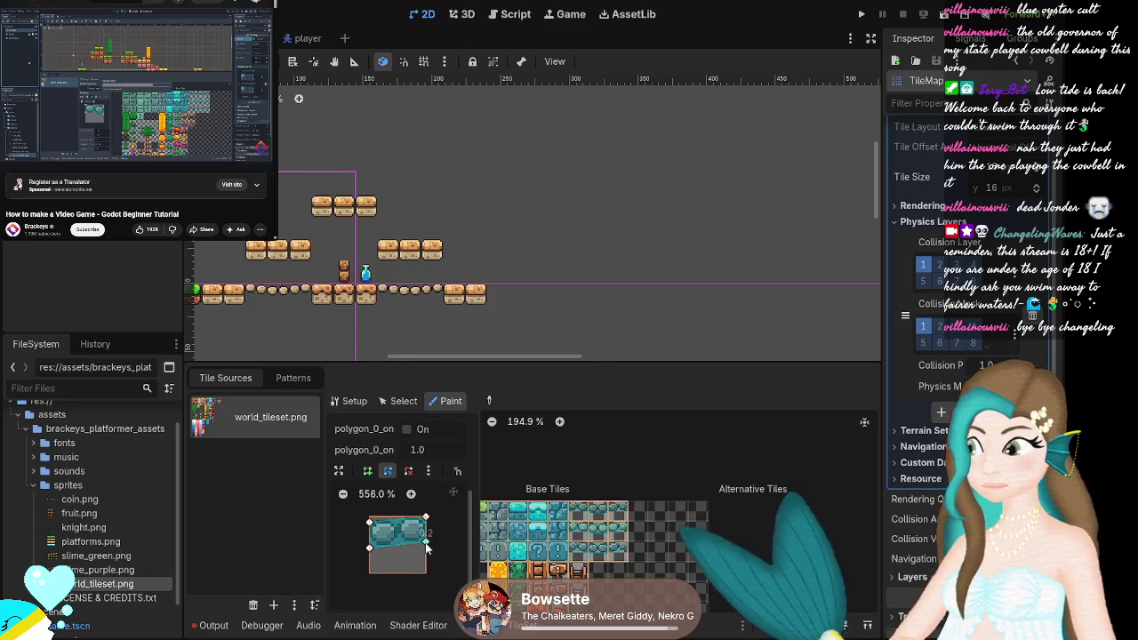
left_click_drag(425, 544, 433, 582)
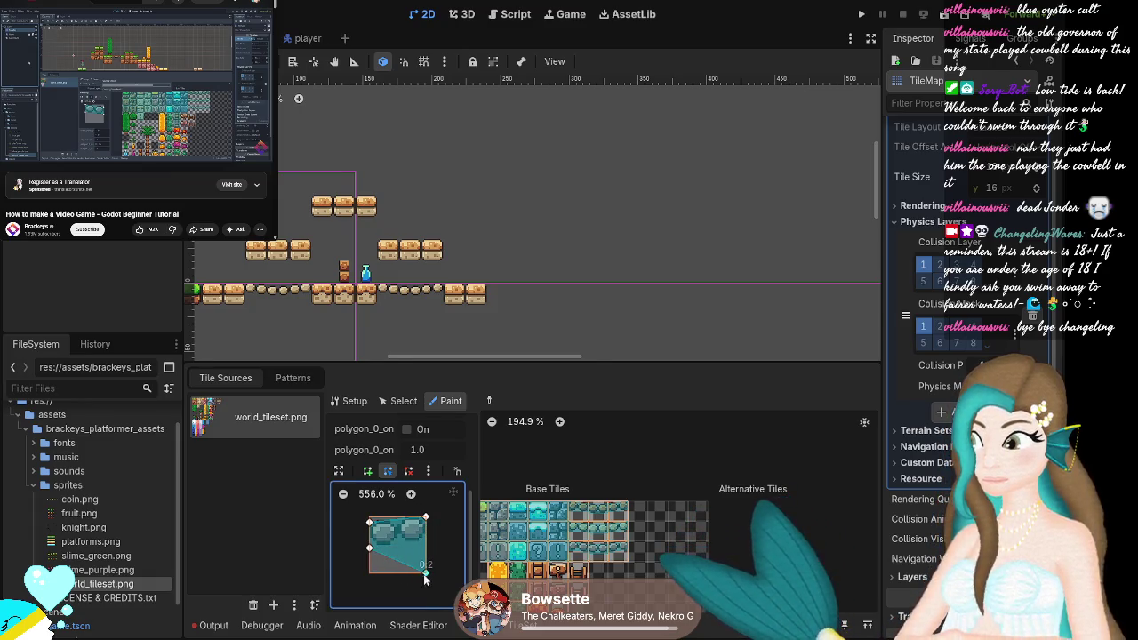
left_click_drag(369, 550, 374, 578)
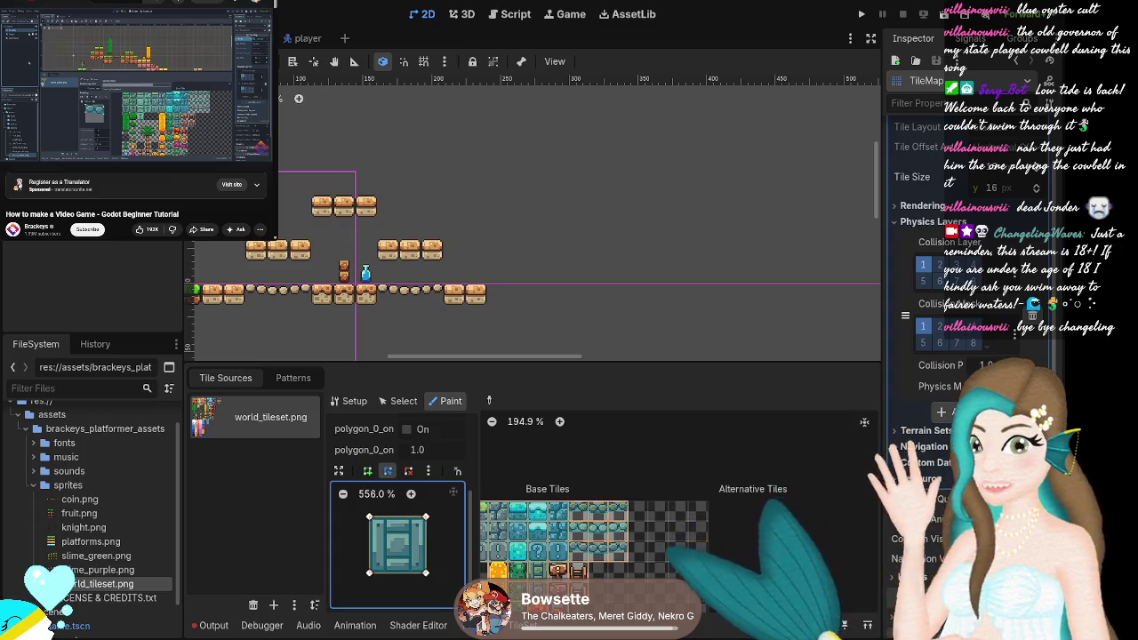
Resume the reference tutorial video and scroll along with it.
left_click(51, 113)
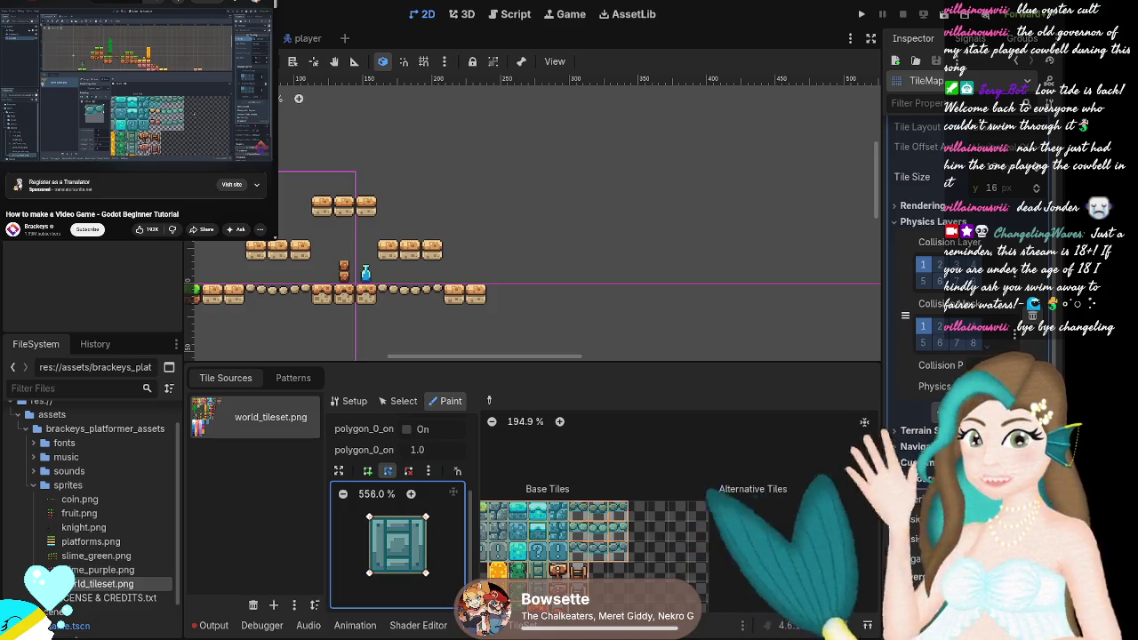
scroll(569, 542, "down", 2)
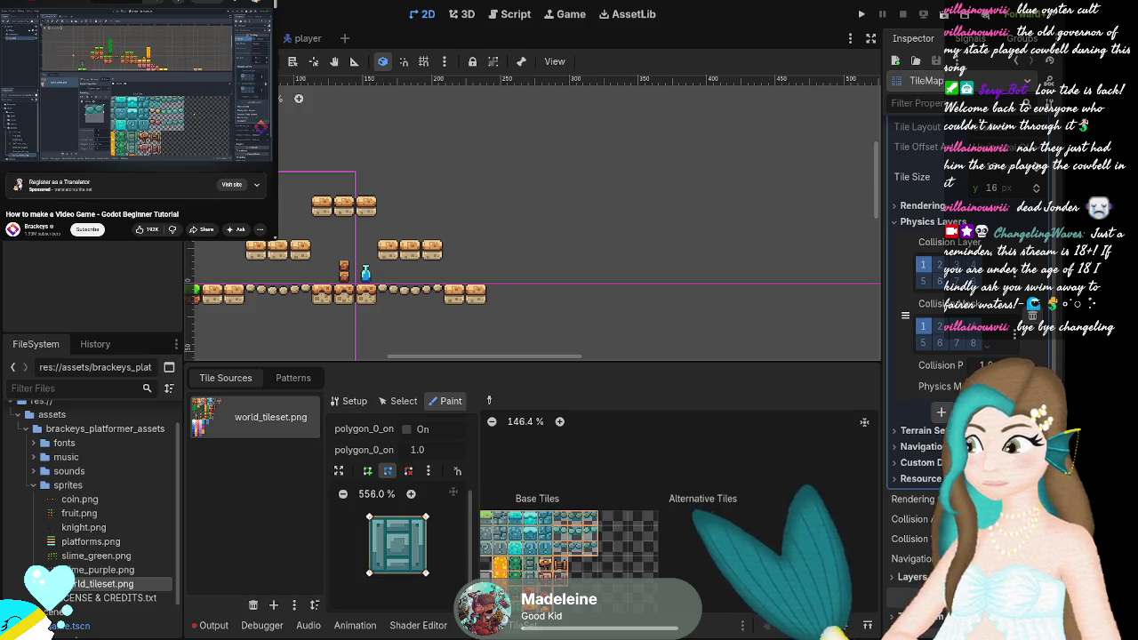
mouse_move(10, 154)
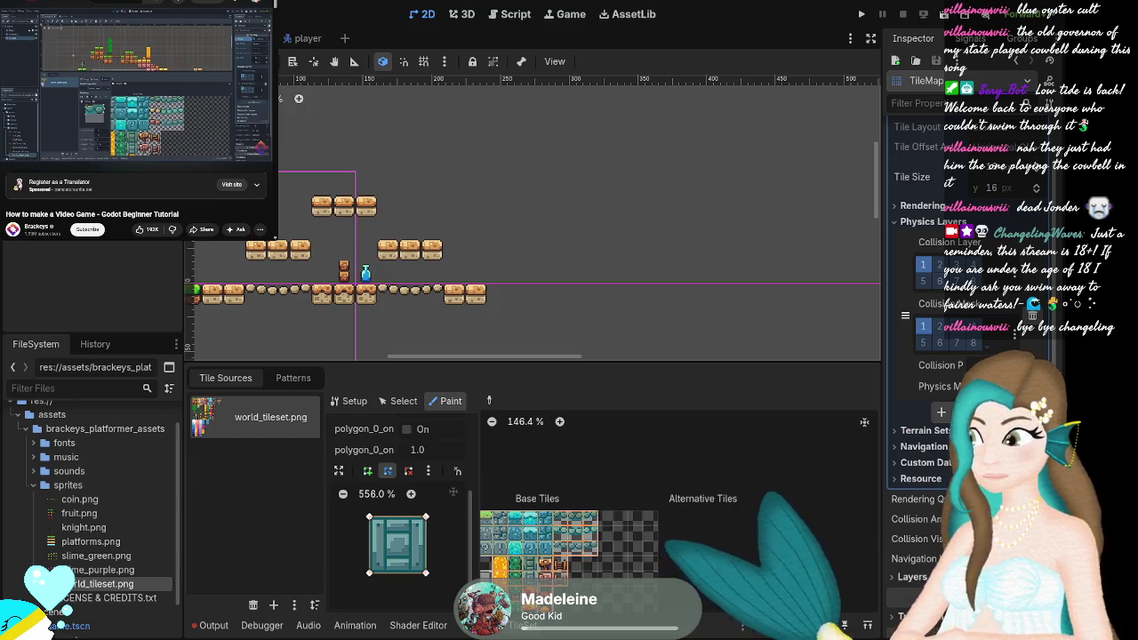
mouse_move(224, 101)
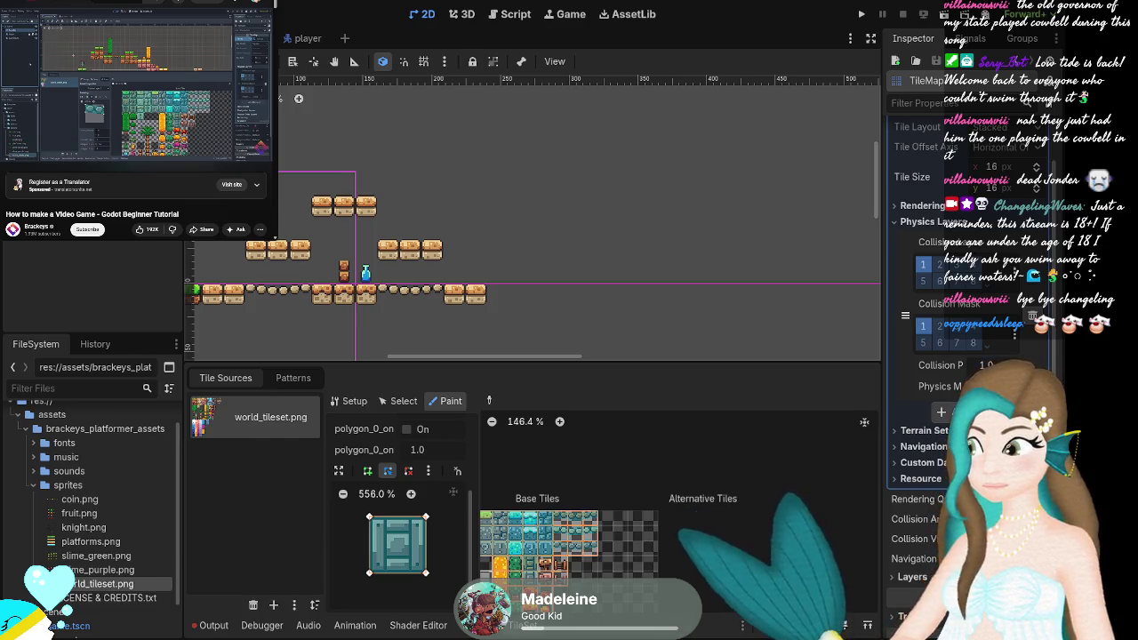
Switch to the TileMap panel and back to TileSet, zooming the atlas view.
left_click(480, 625)
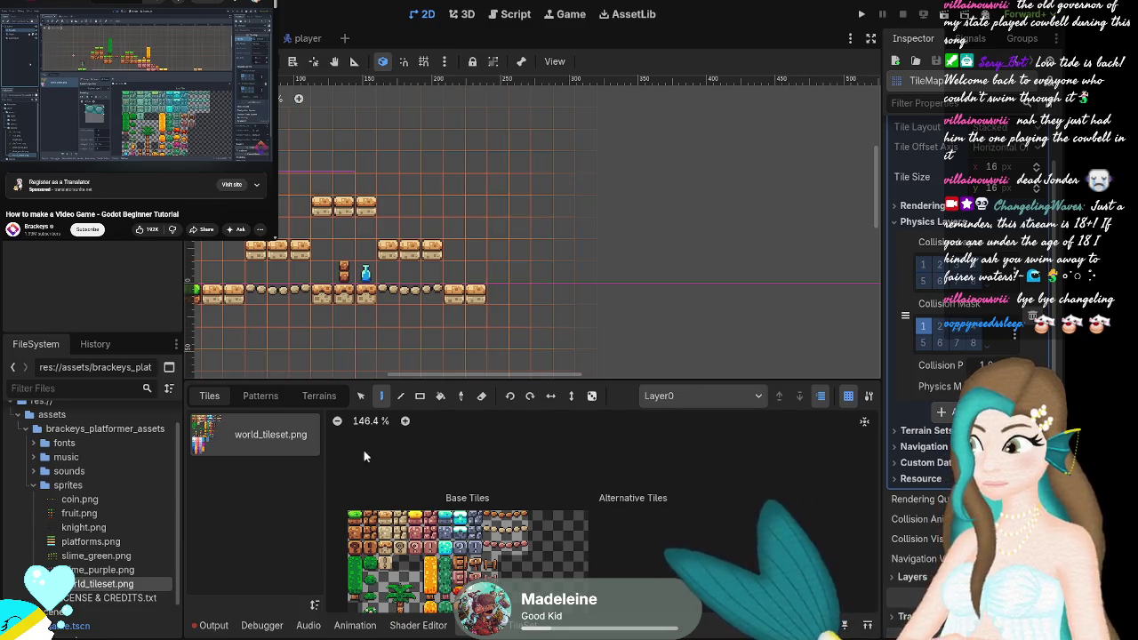
left_click(517, 624)
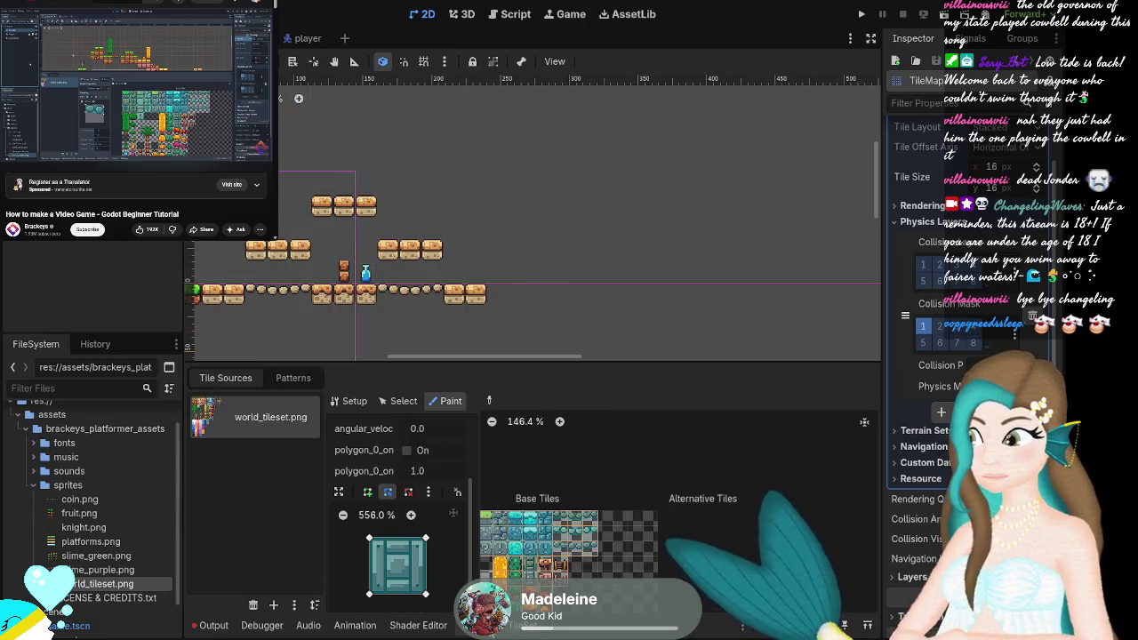
scroll(534, 488, "down", 1)
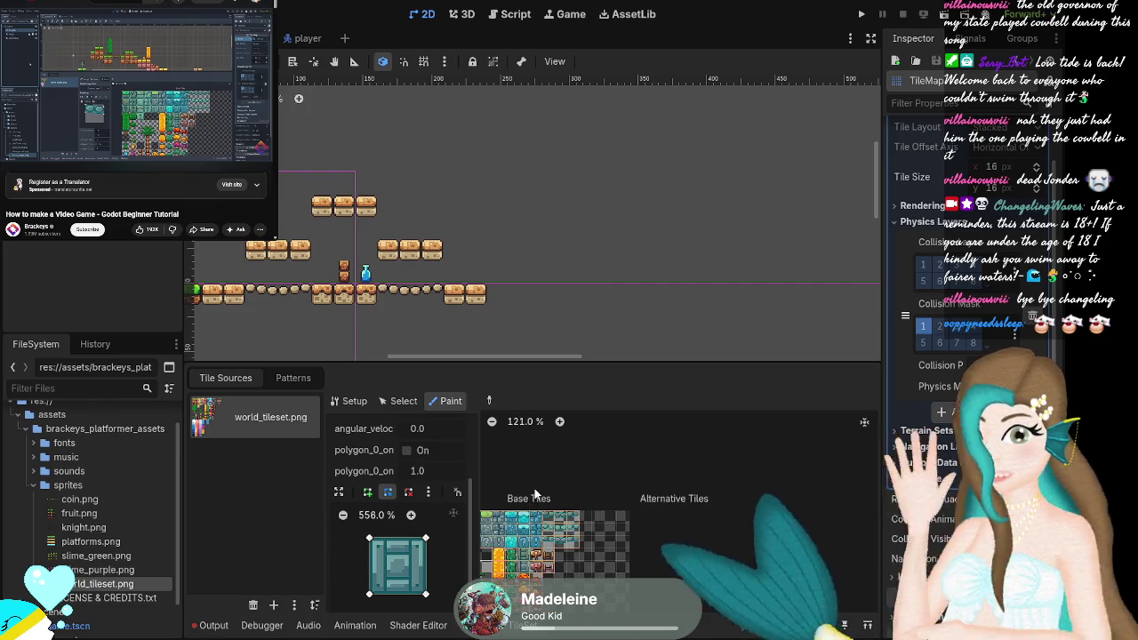
scroll(622, 502, "down", 2)
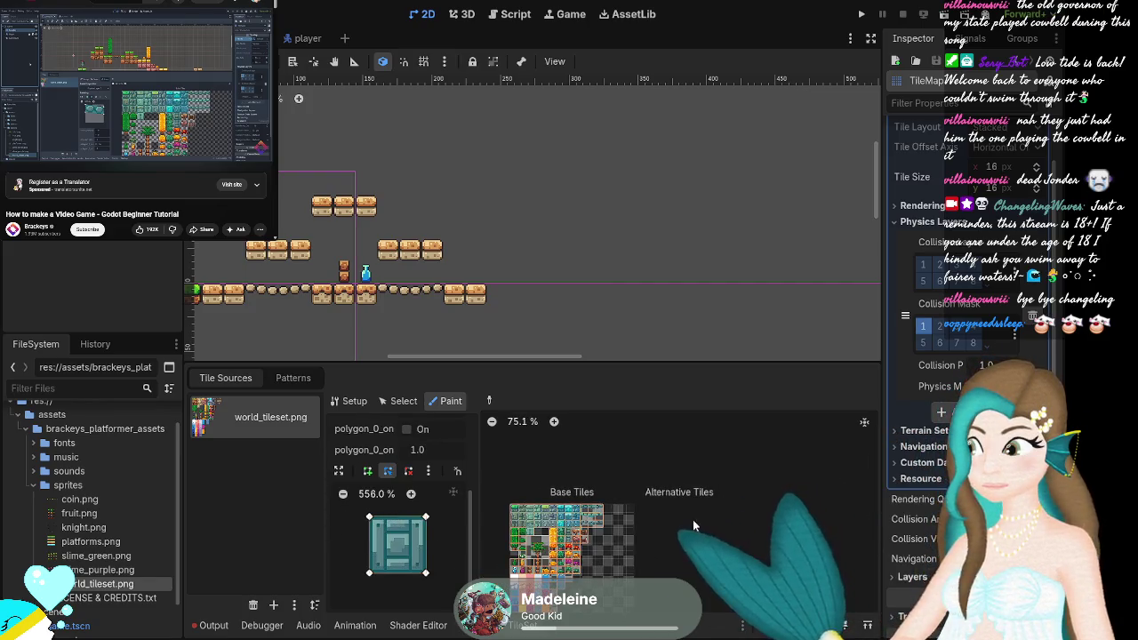
scroll(658, 497, "down", 1)
scroll(569, 563, "up", 3)
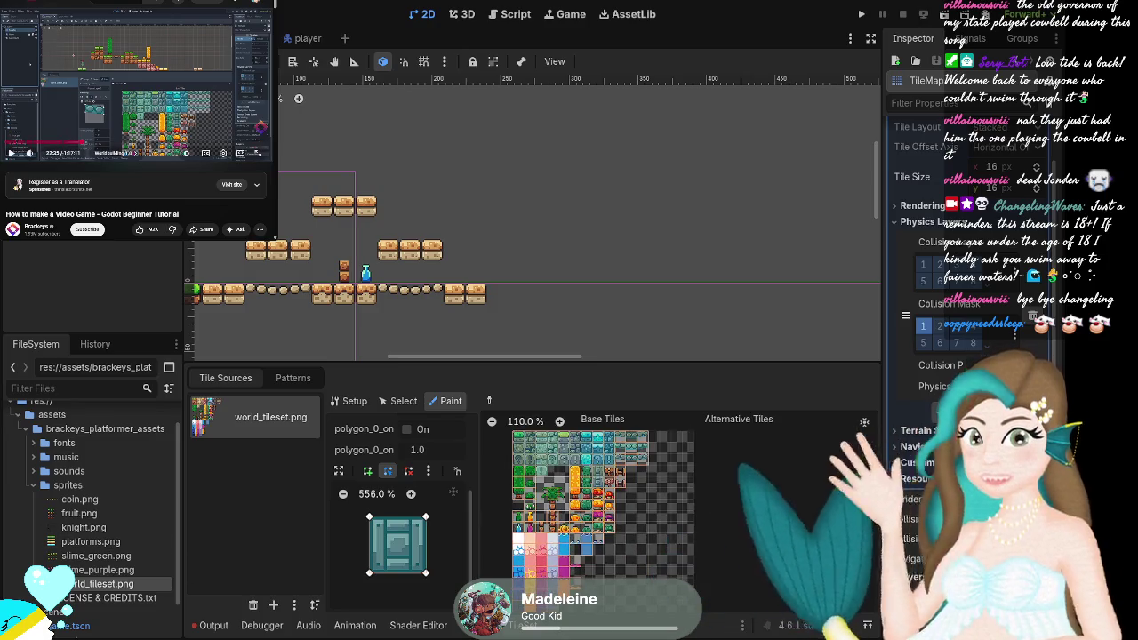
Skip ahead in the tutorial video, then show the atlas Setup properties for world_tileset.png.
left_click(53, 61)
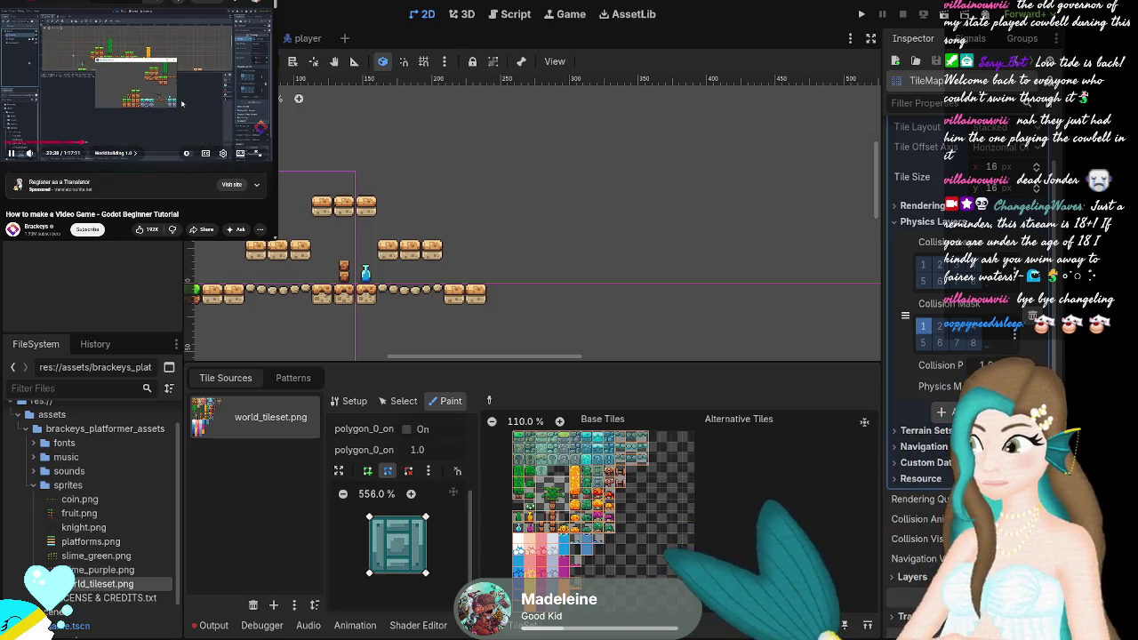
key("l")
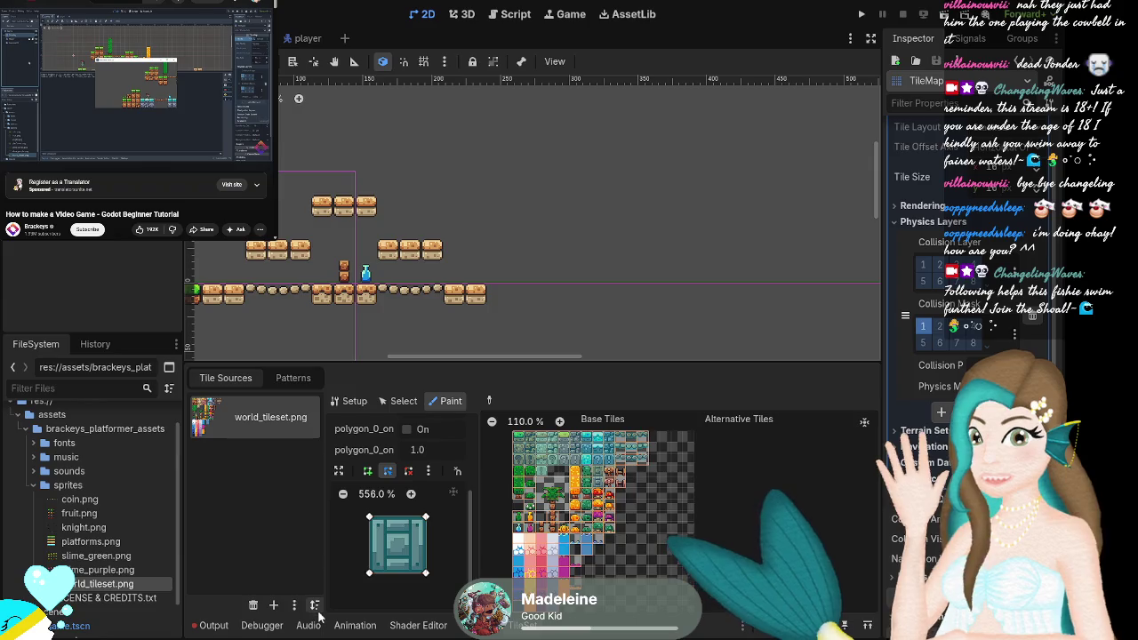
left_click(353, 402)
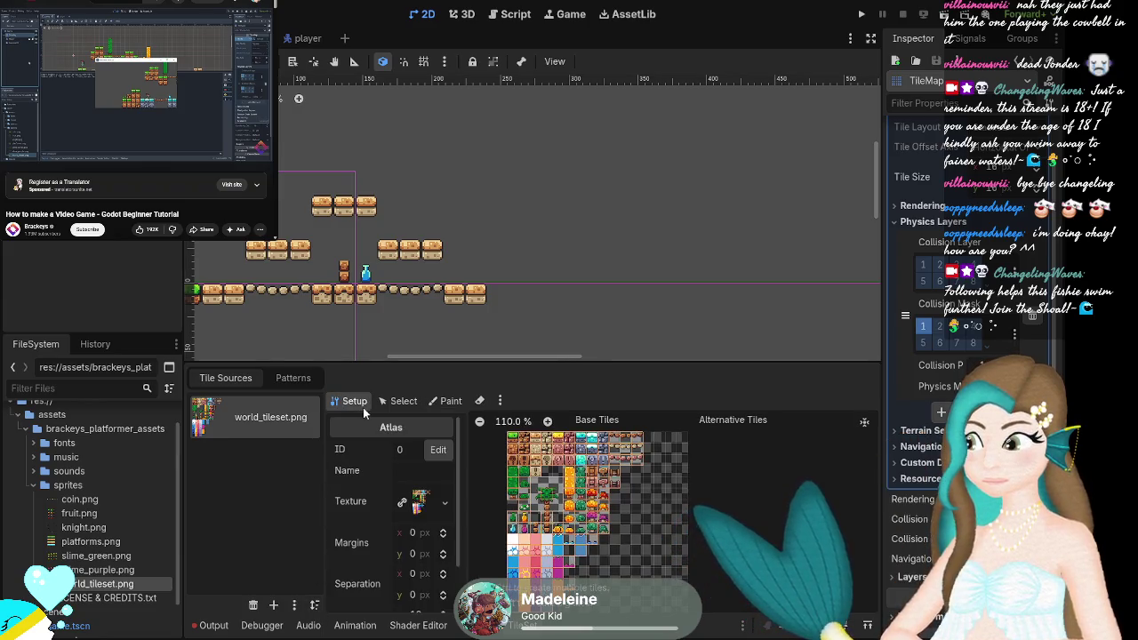
Switch to the TileMap painting panel, then reopen the TileSet editor for the tile map.
scroll(411, 459, "down", 2)
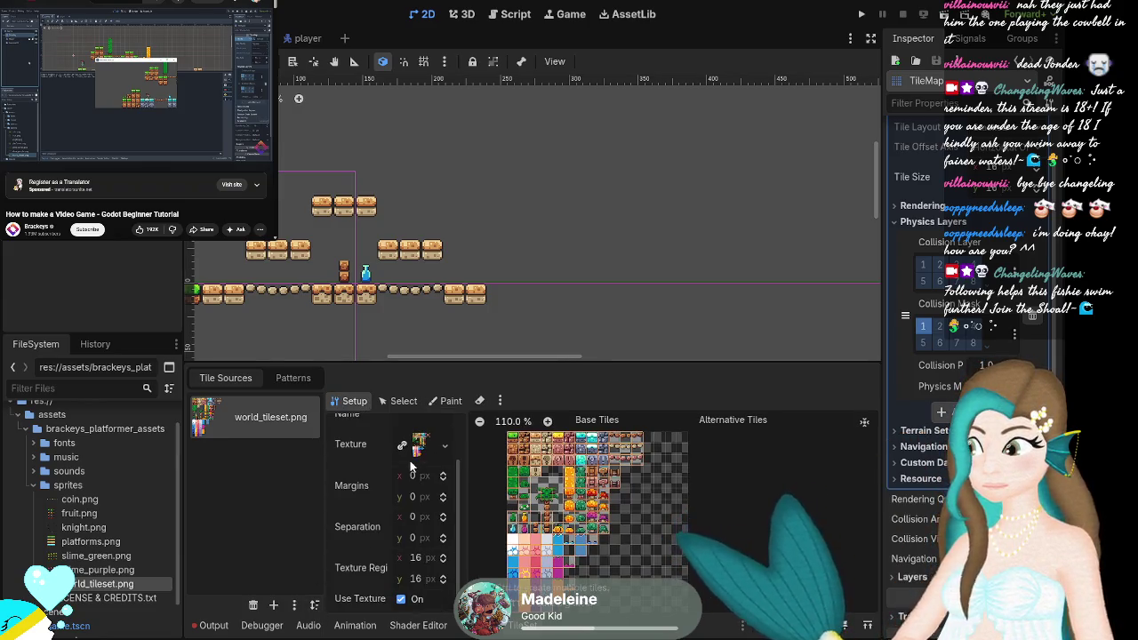
scroll(418, 571, "up", 2)
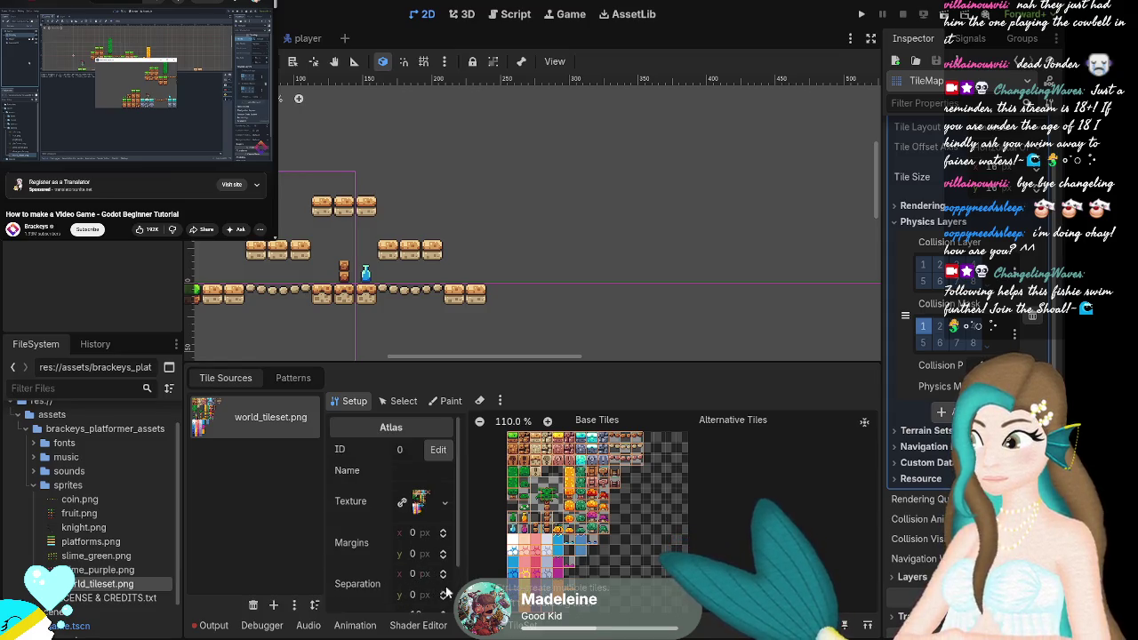
left_click(569, 625)
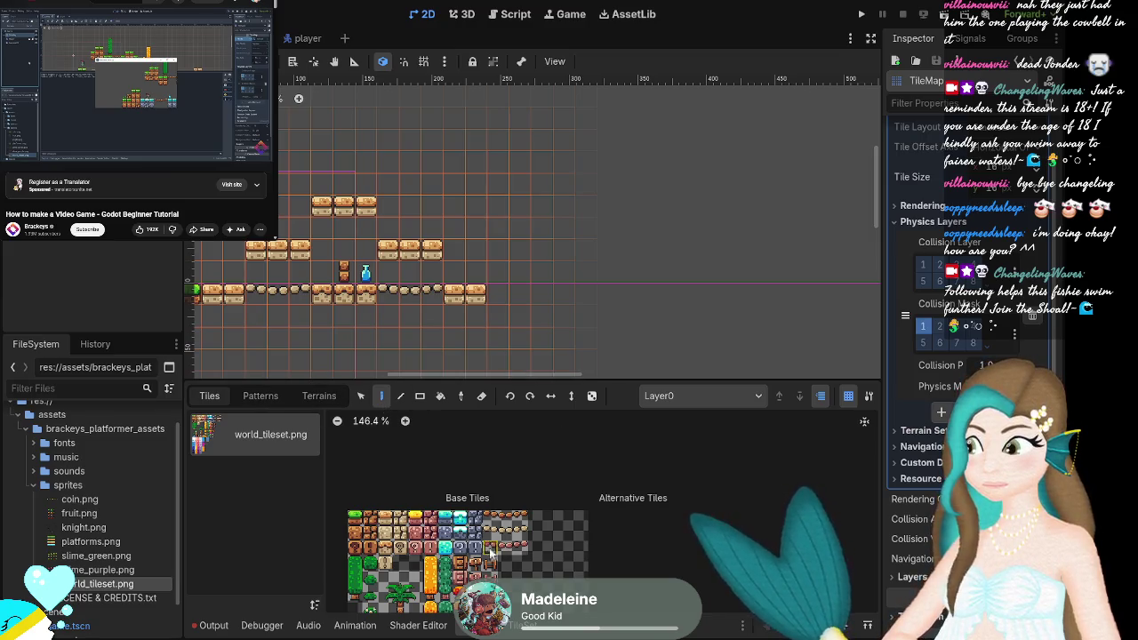
scroll(581, 475, "down", 3)
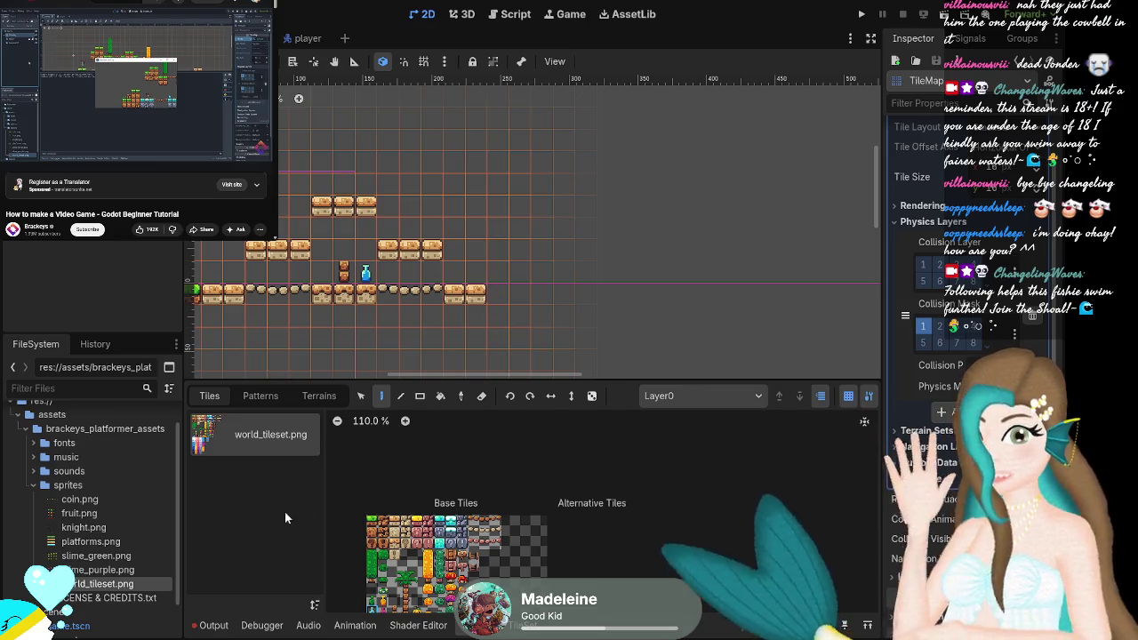
left_click(824, 432)
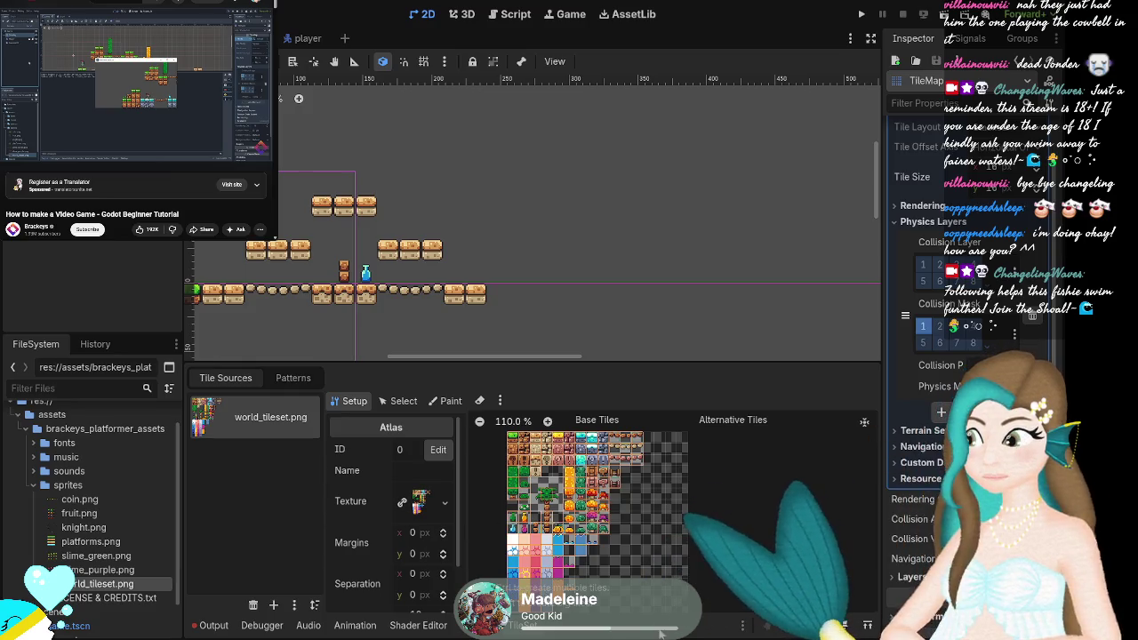
Toggle between TileMap and TileSet again, ending on the TileMap Patterns tab.
left_click(569, 625)
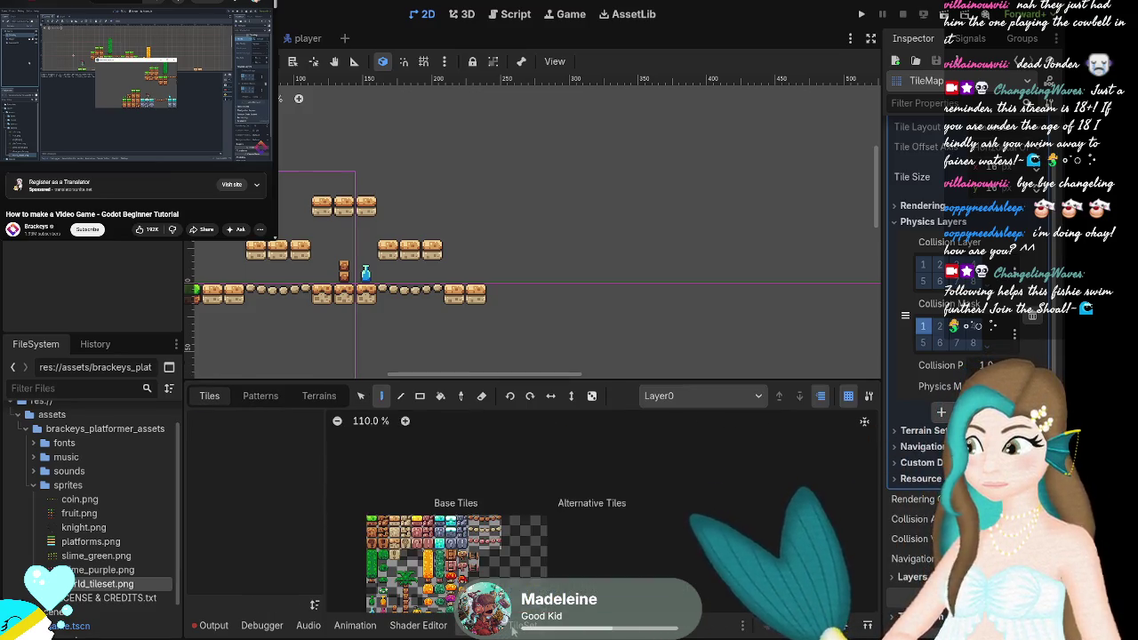
left_click(513, 626)
scroll(412, 464, "down", 2)
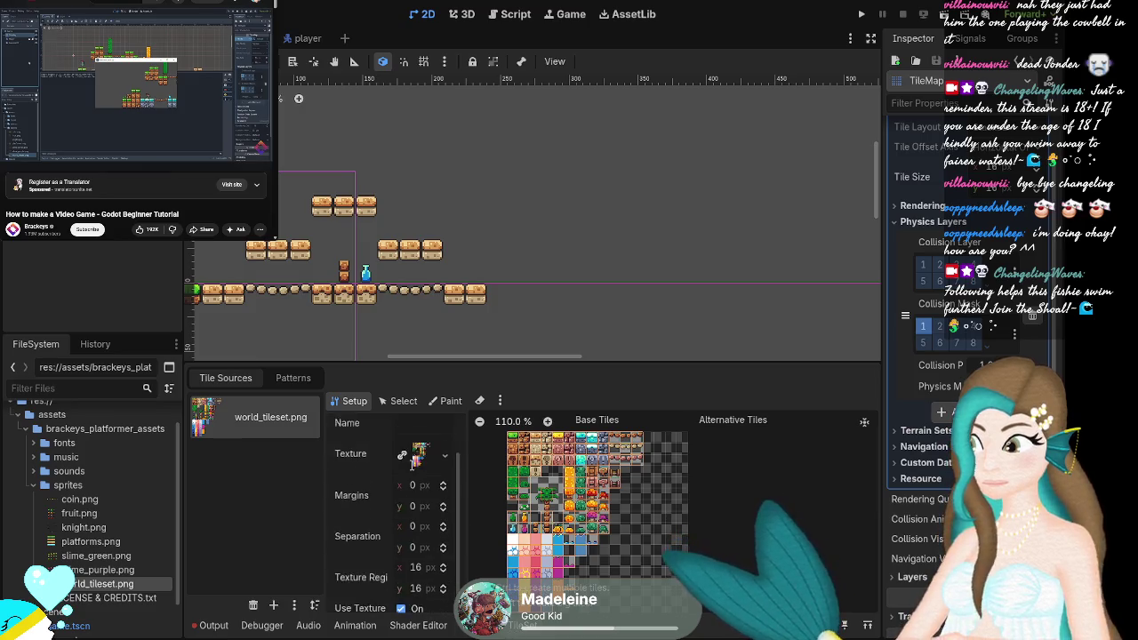
scroll(405, 444, "up", 2)
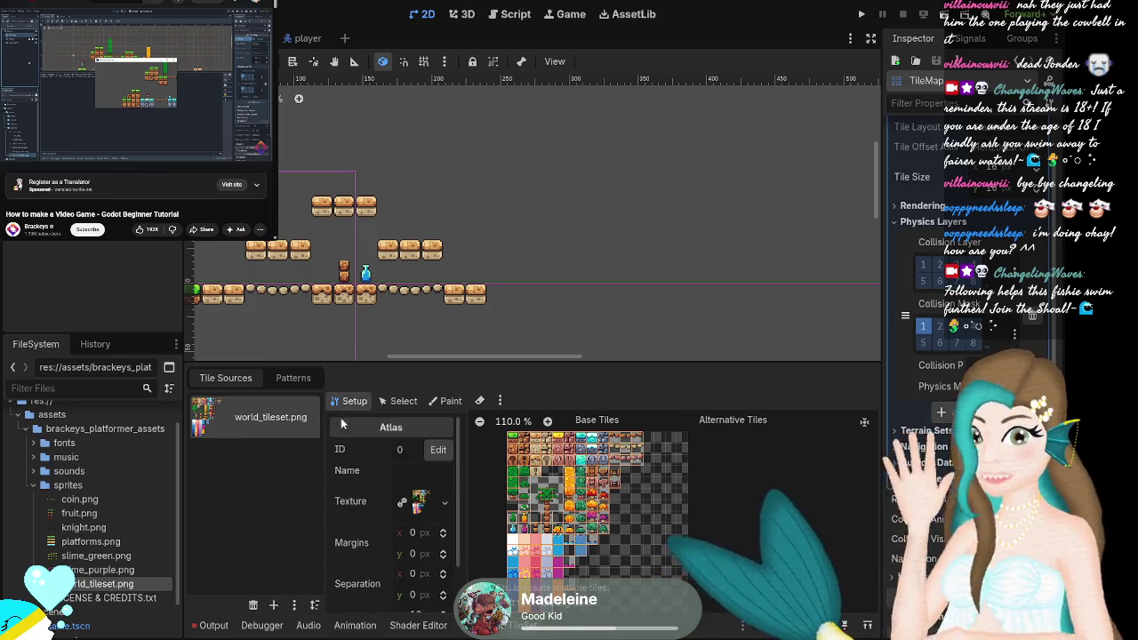
left_click(476, 626)
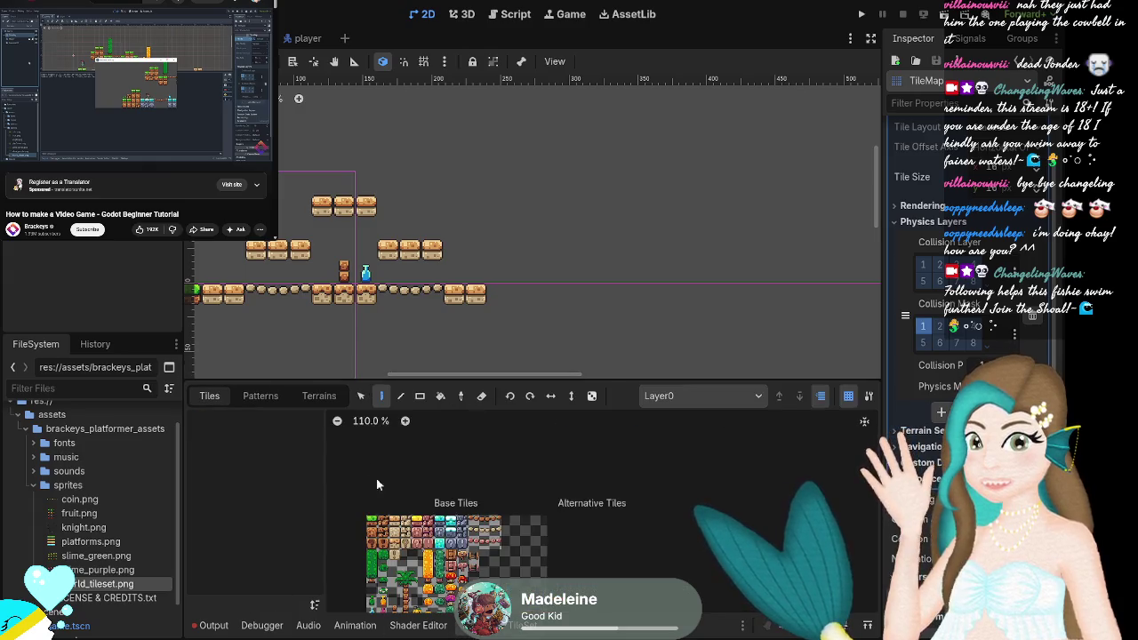
left_click(261, 397)
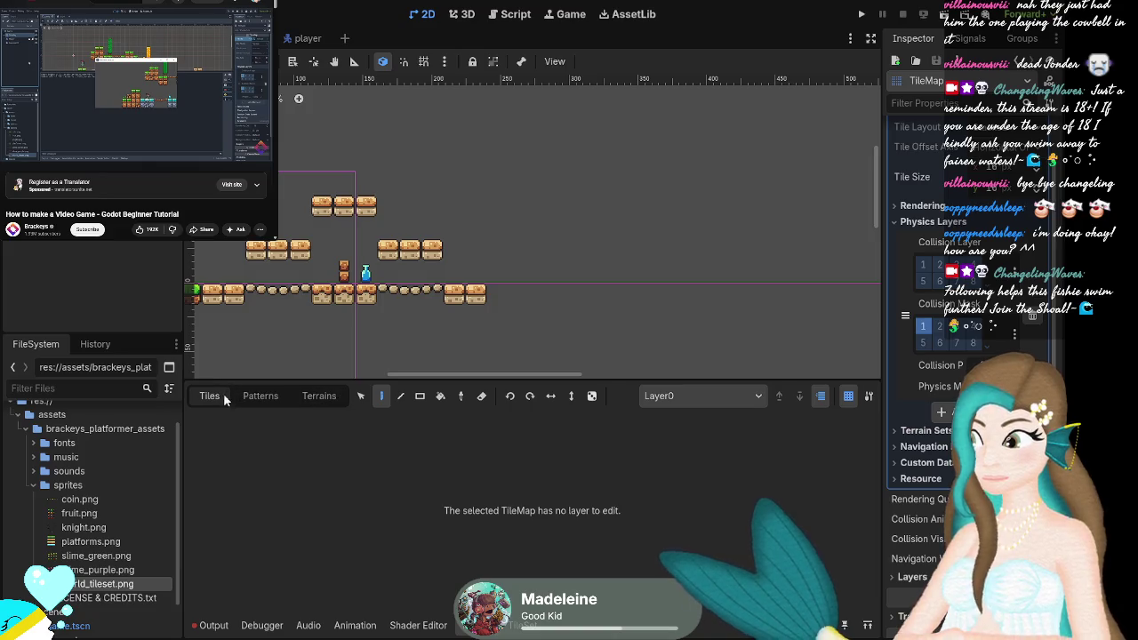
Open the TileSet Paint tab, then add a second physics layer and undo it.
left_click(523, 625)
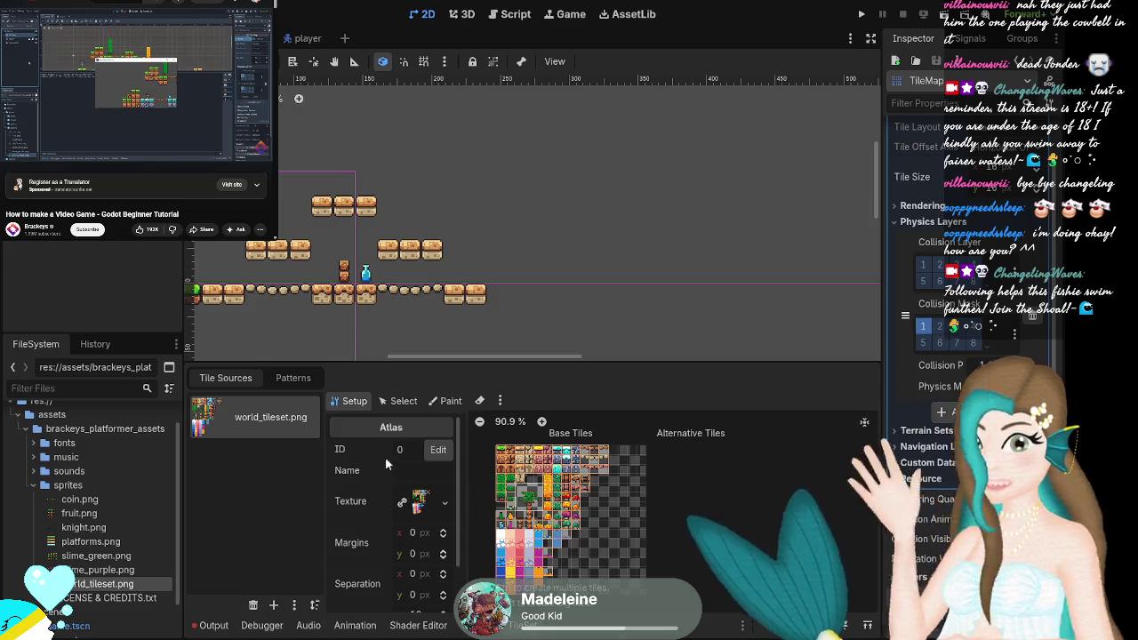
left_click(447, 400)
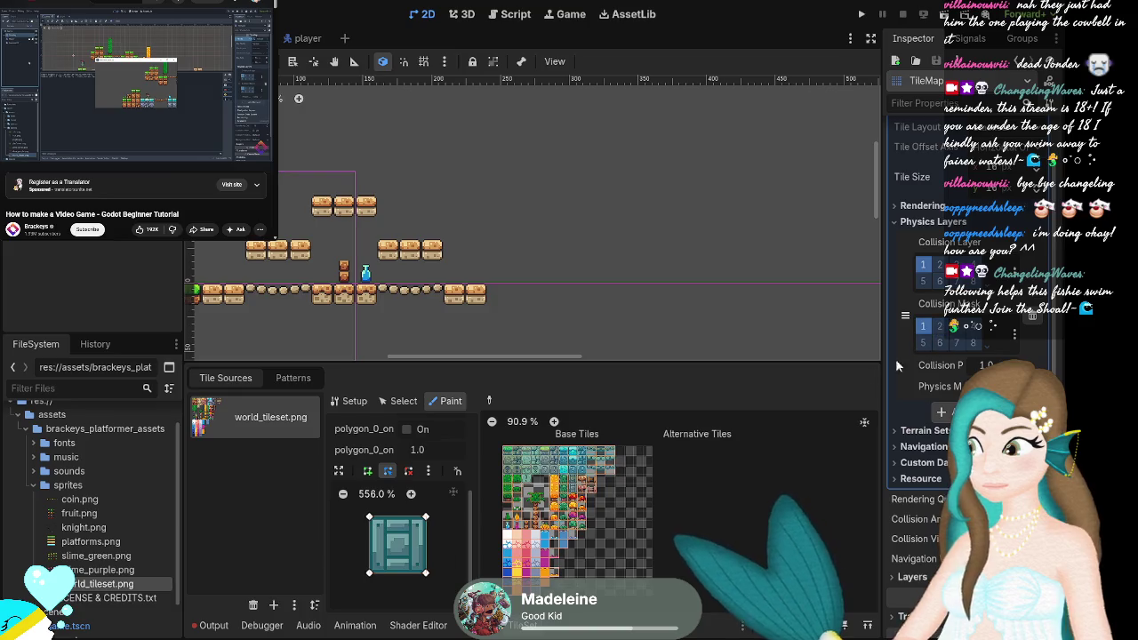
left_click(940, 412)
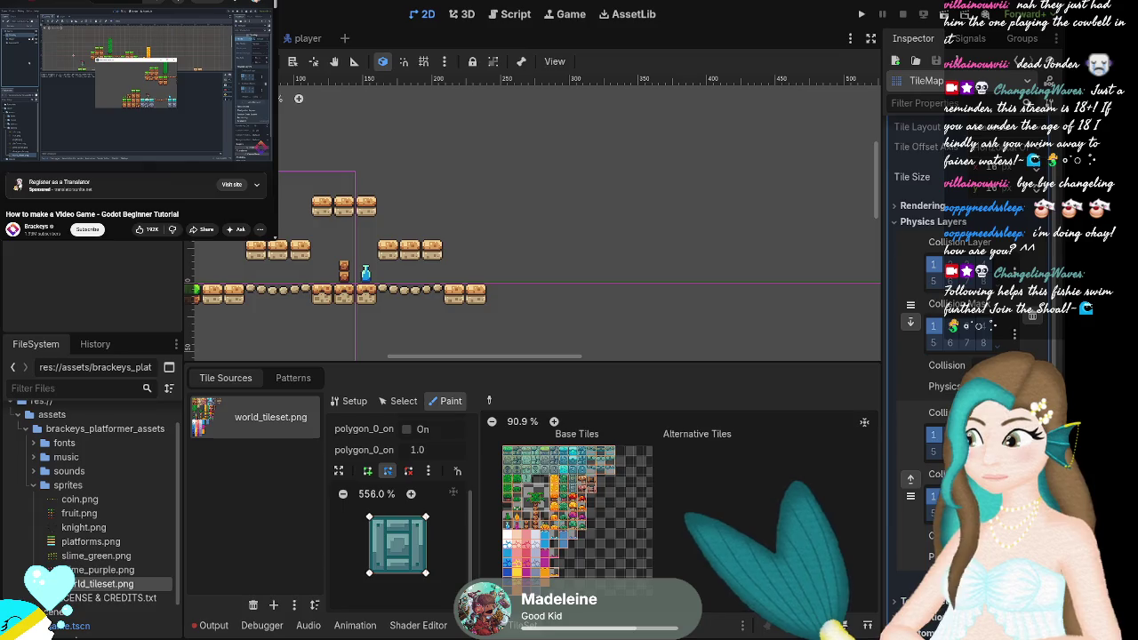
key("ctrl+z")
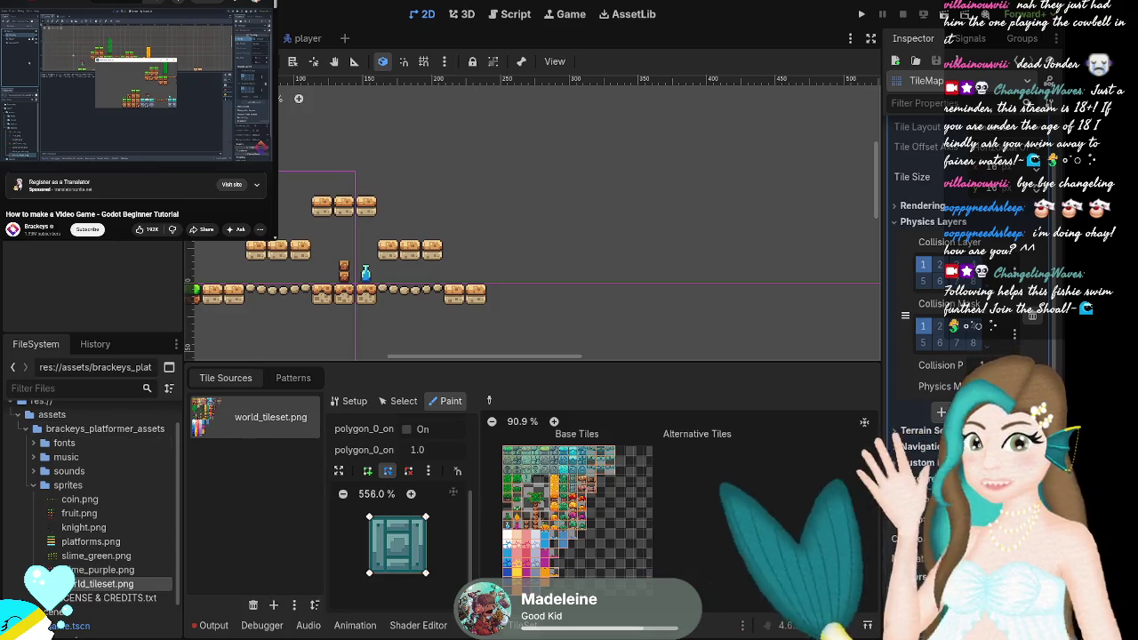
Rewind the tutorial video and review the Physics Layers settings, collapsing and re-expanding them.
mouse_move(93, 105)
key("Left")
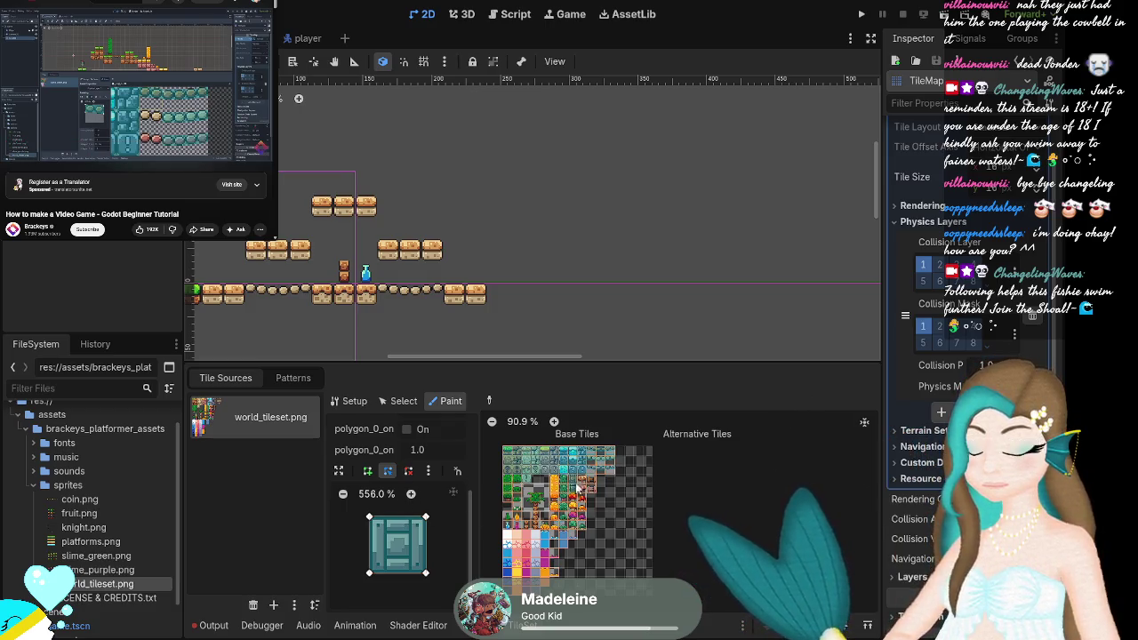
scroll(556, 475, "up", 2)
scroll(550, 477, "up", 1)
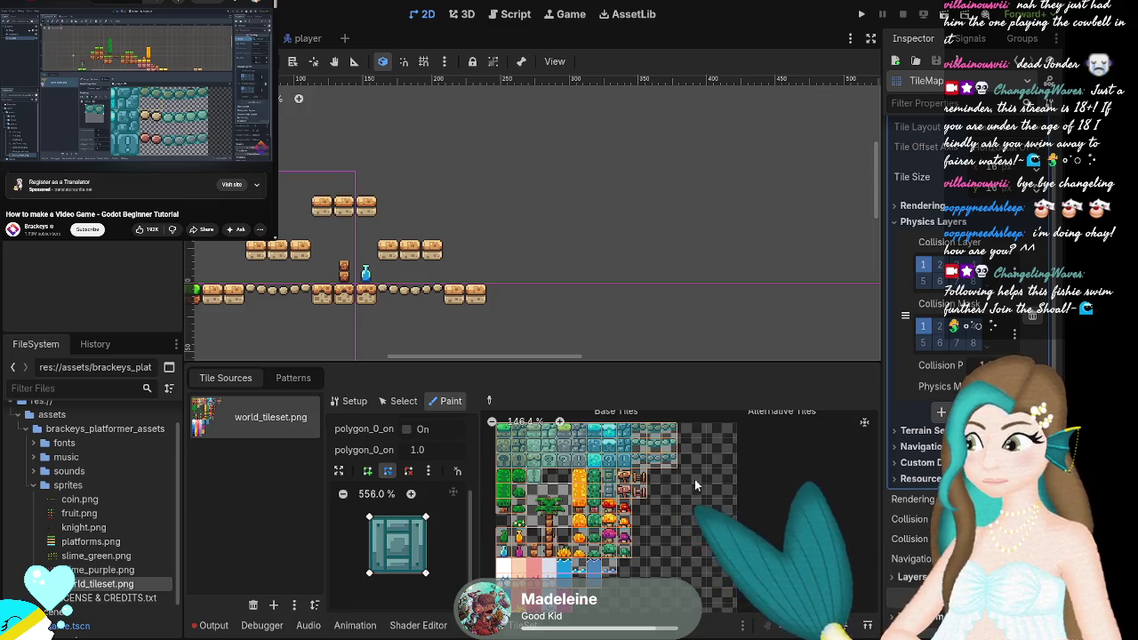
scroll(612, 460, "up", 1)
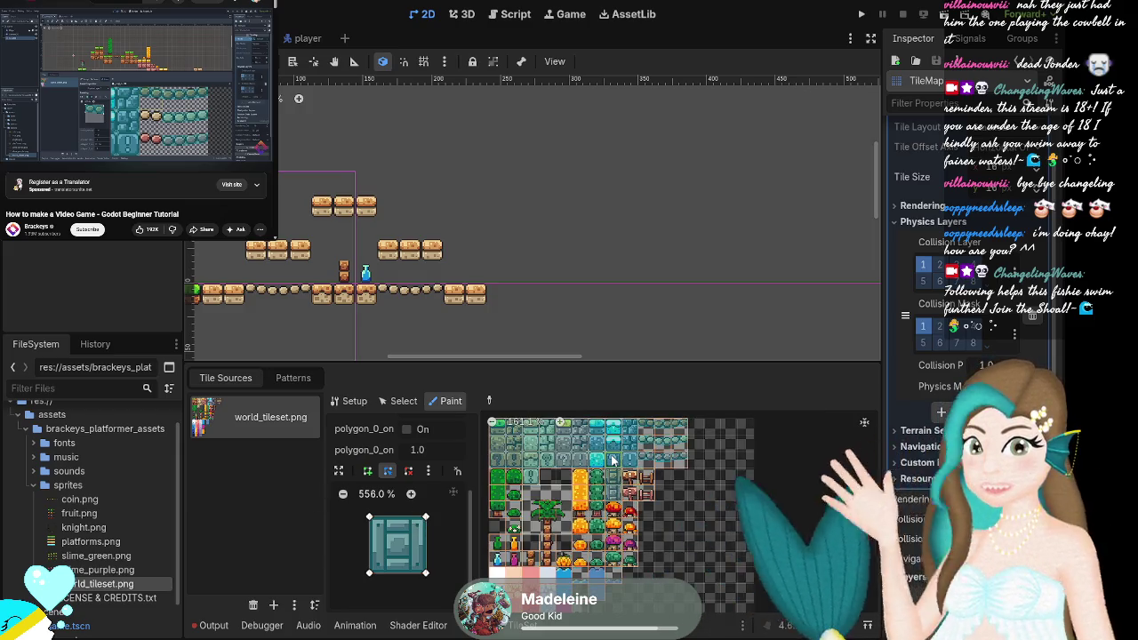
scroll(565, 478, "up", 1)
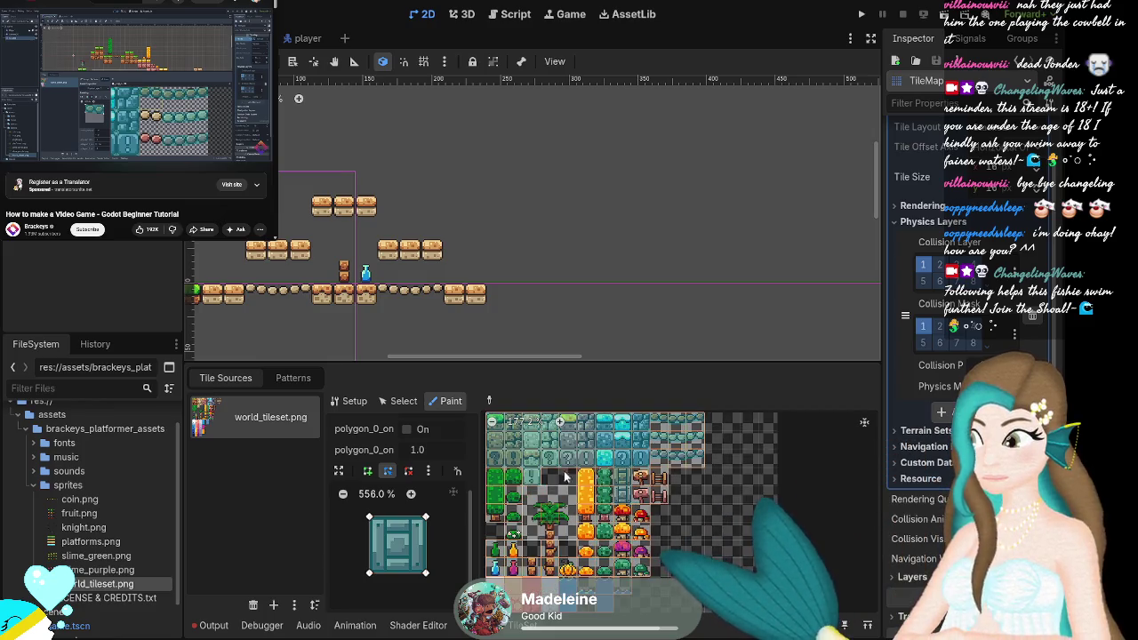
scroll(531, 537, "down", 1)
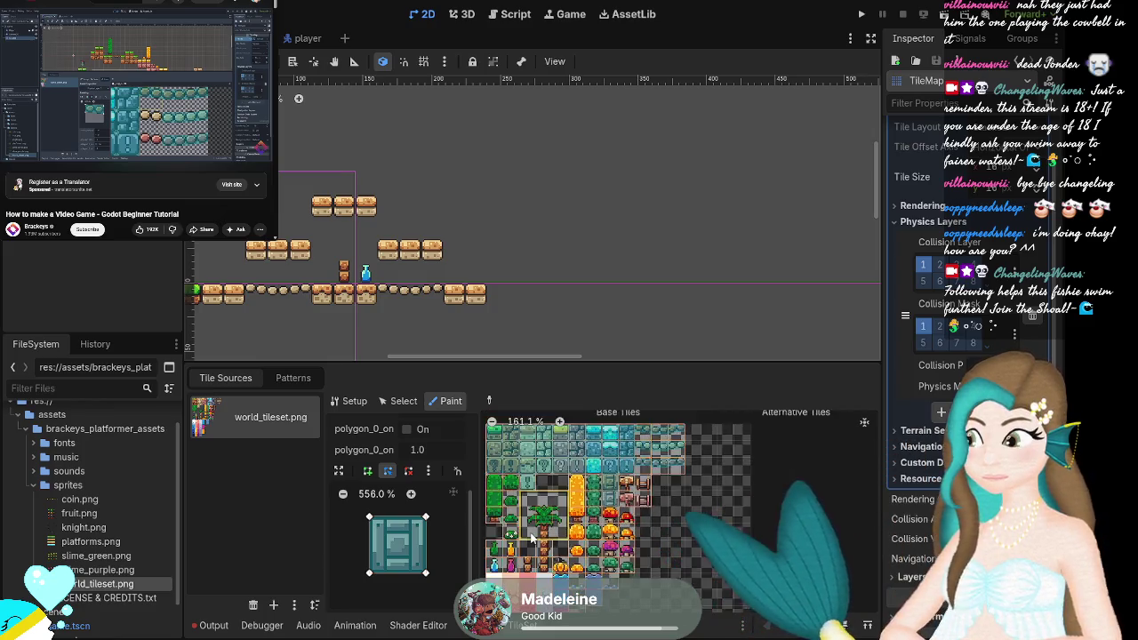
scroll(532, 537, "down", 1)
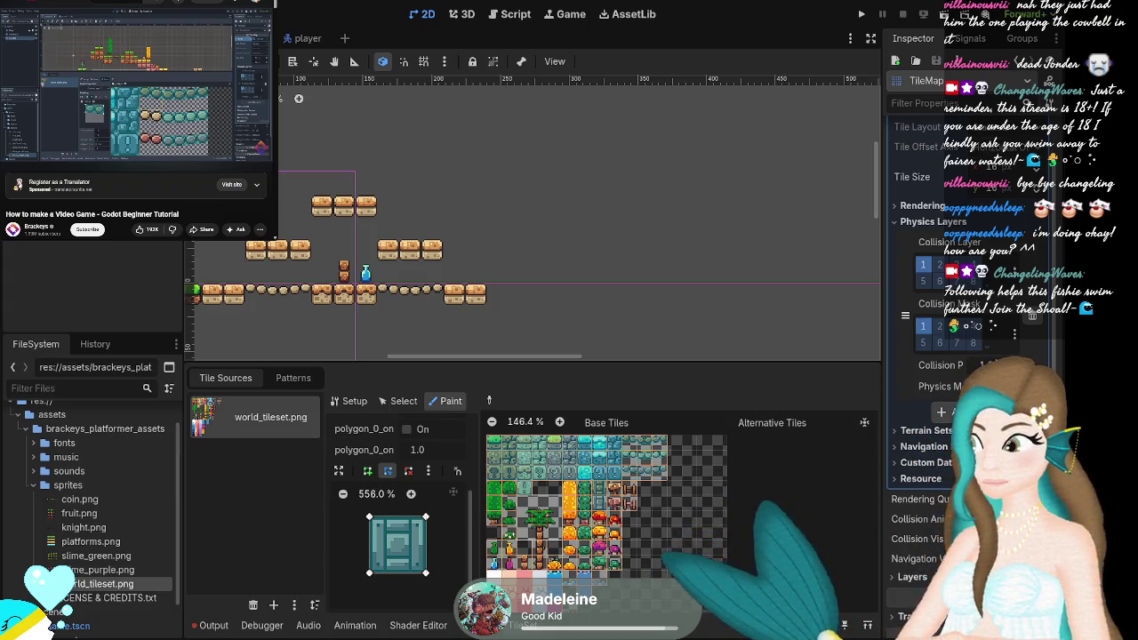
scroll(928, 333, "up", 2)
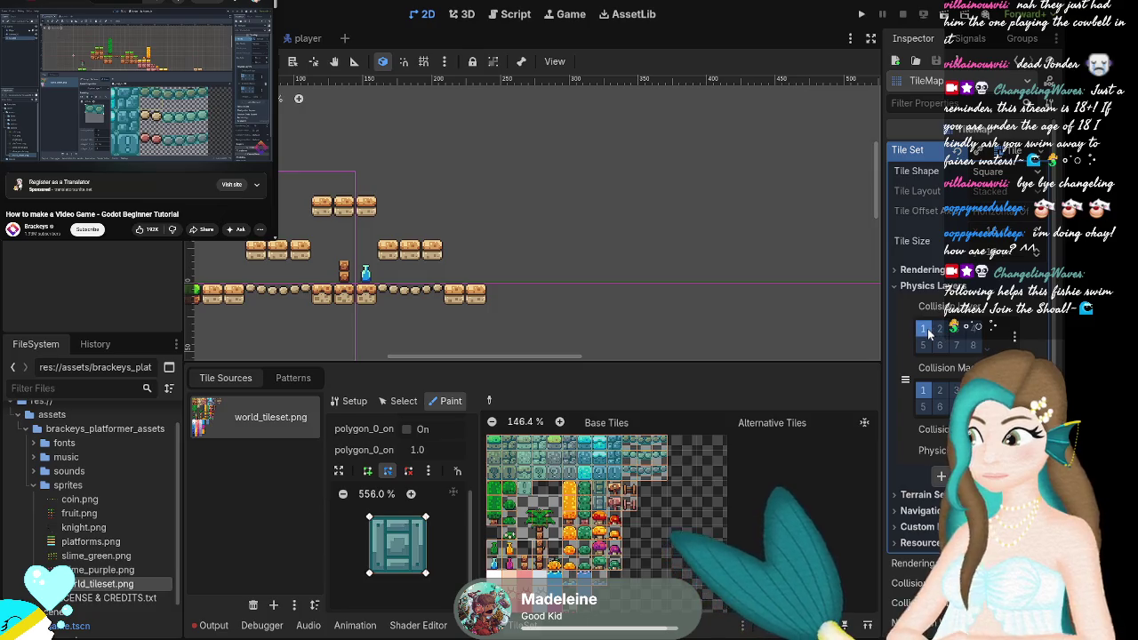
scroll(399, 449, "up", 3)
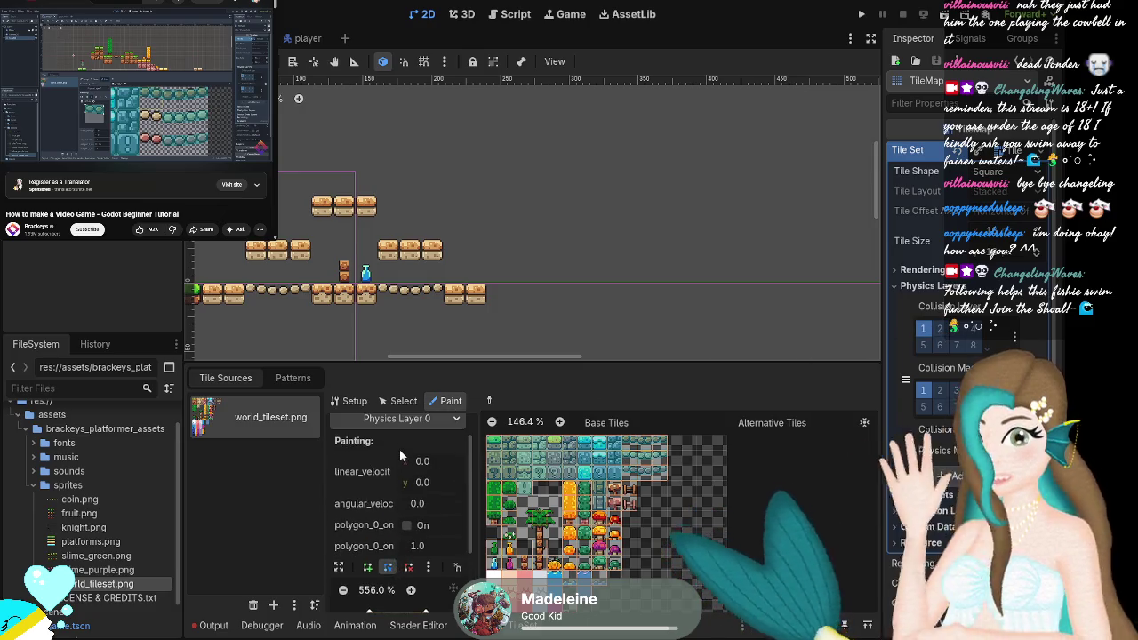
scroll(399, 449, "up", 1)
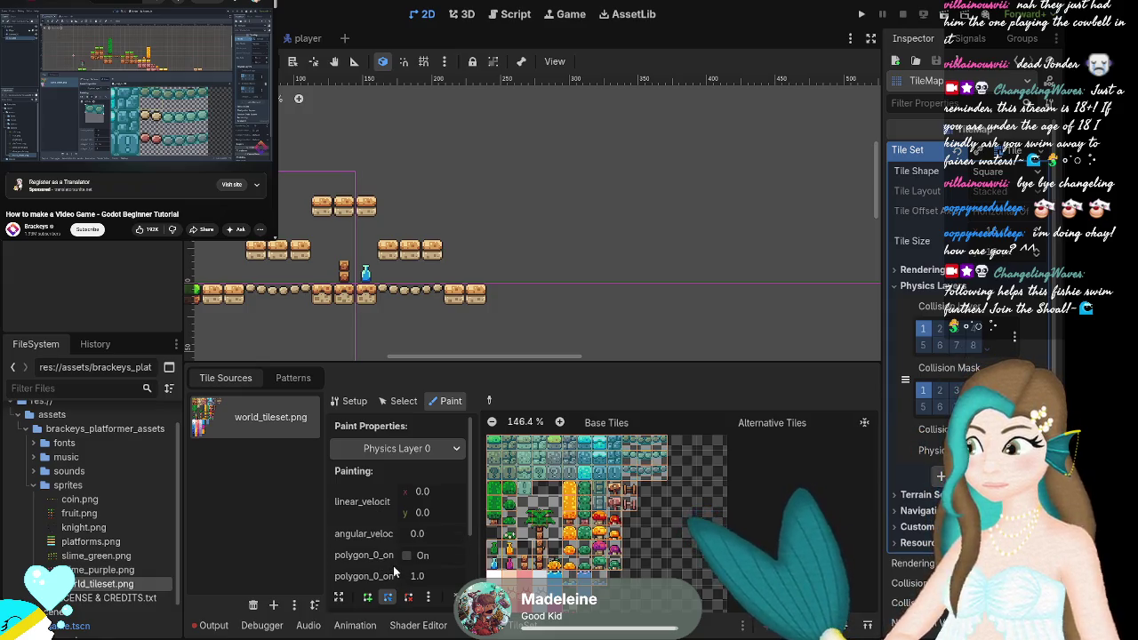
left_click(931, 286)
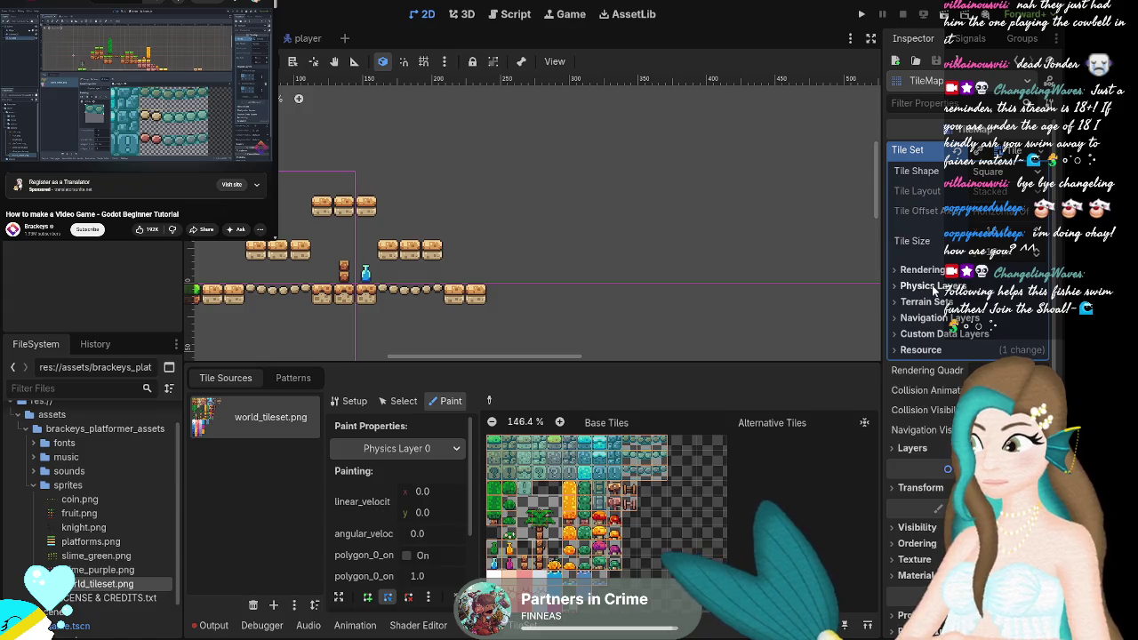
left_click(931, 287)
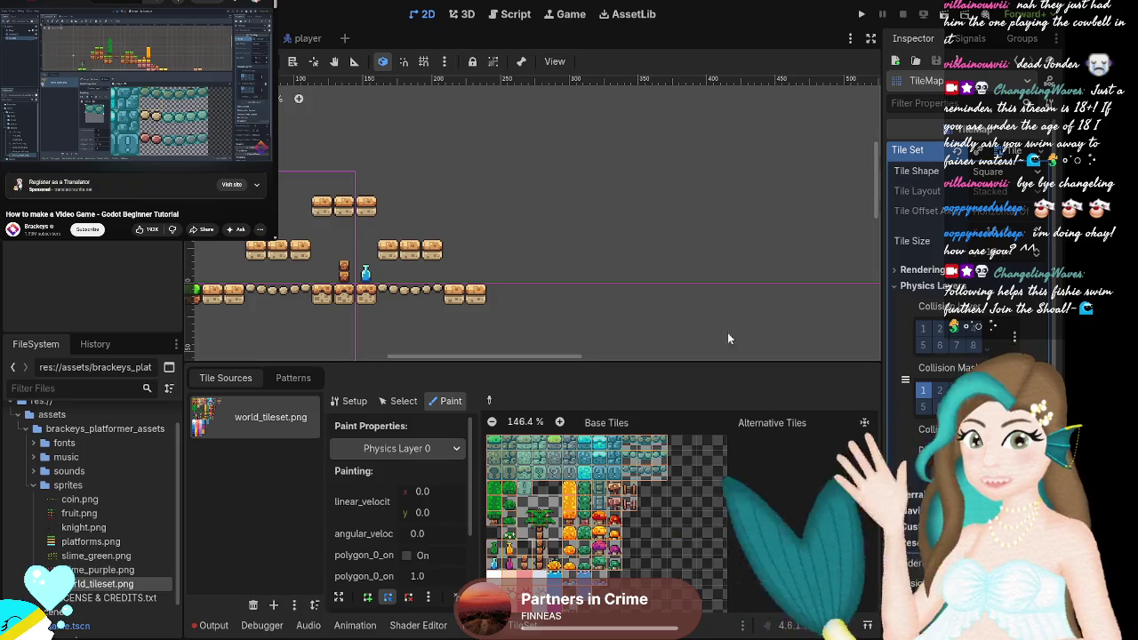
key("F5")
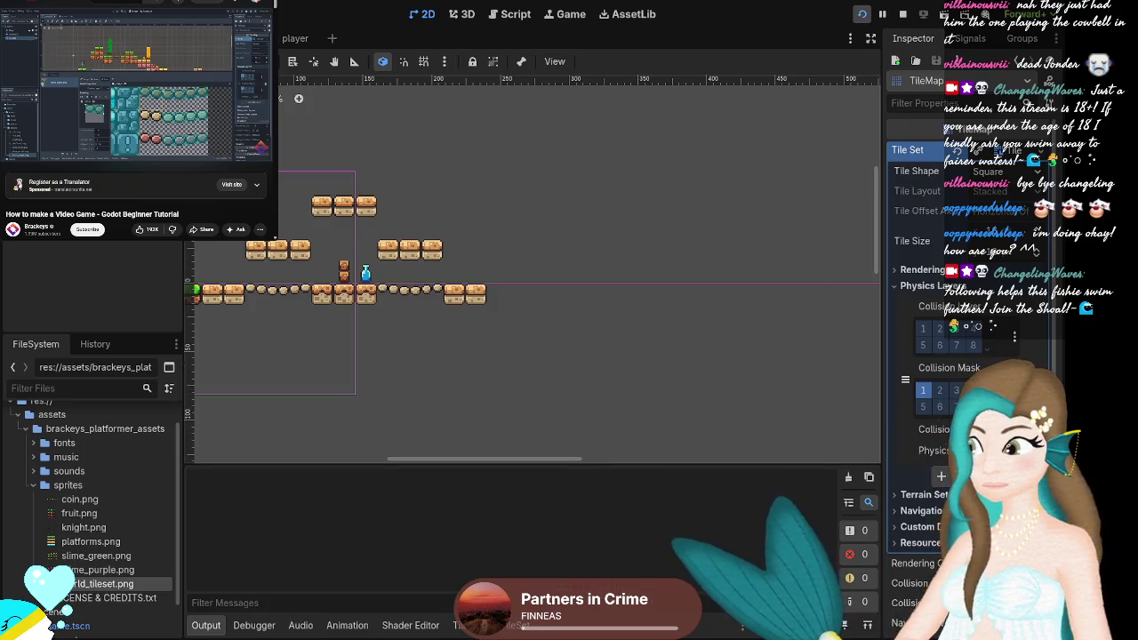
key("F8")
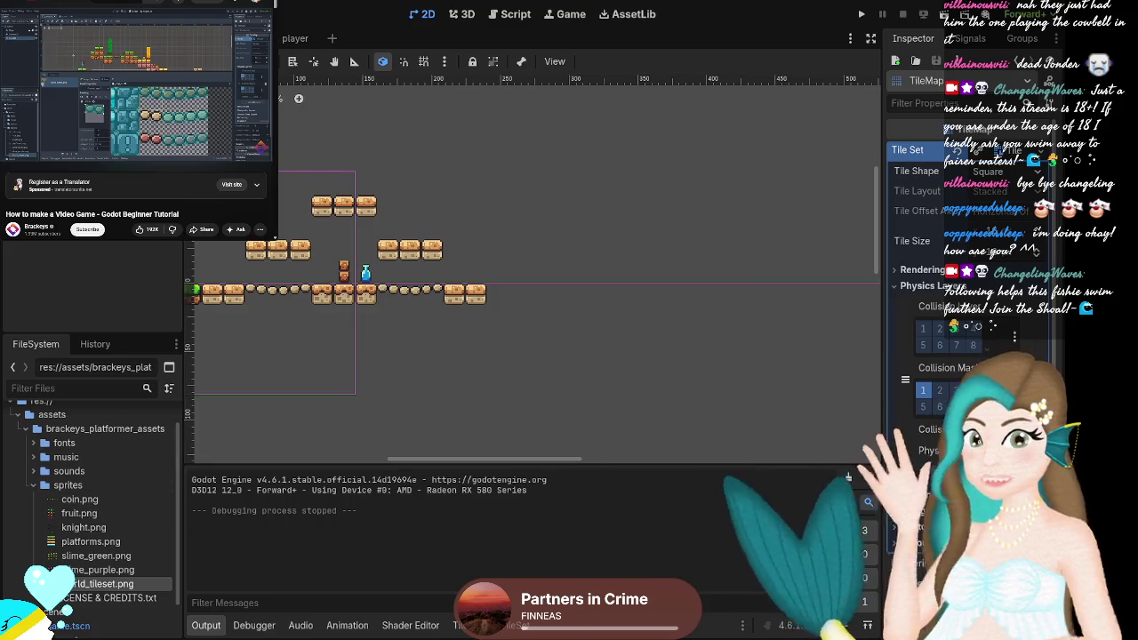
left_click(517, 626)
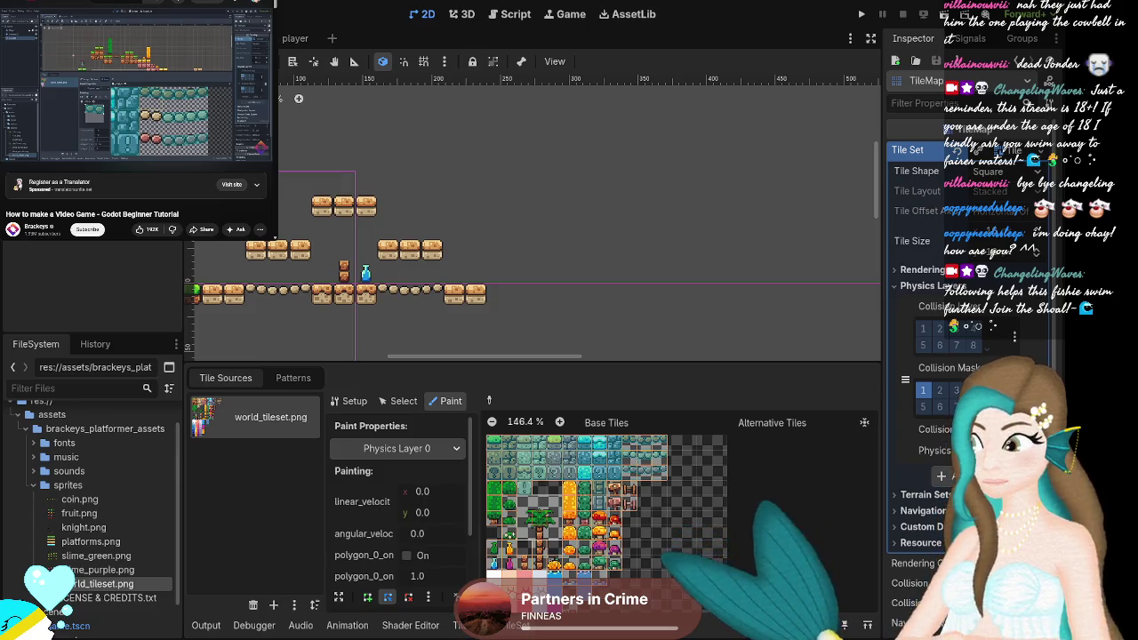
Pan and zoom to the knight on the grass platform, then select the Player node.
mouse_move(430, 358)
left_mouse_down()
mouse_move(287, 376)
mouse_move(409, 355)
mouse_move(393, 360)
left_mouse_up()
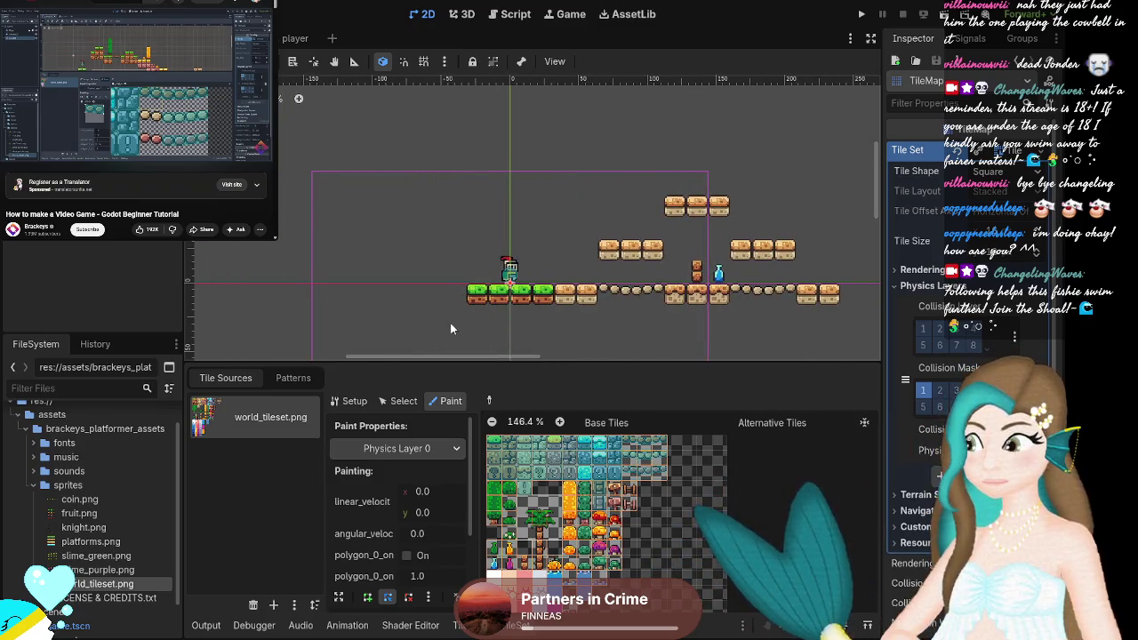
scroll(540, 325, "down", 4)
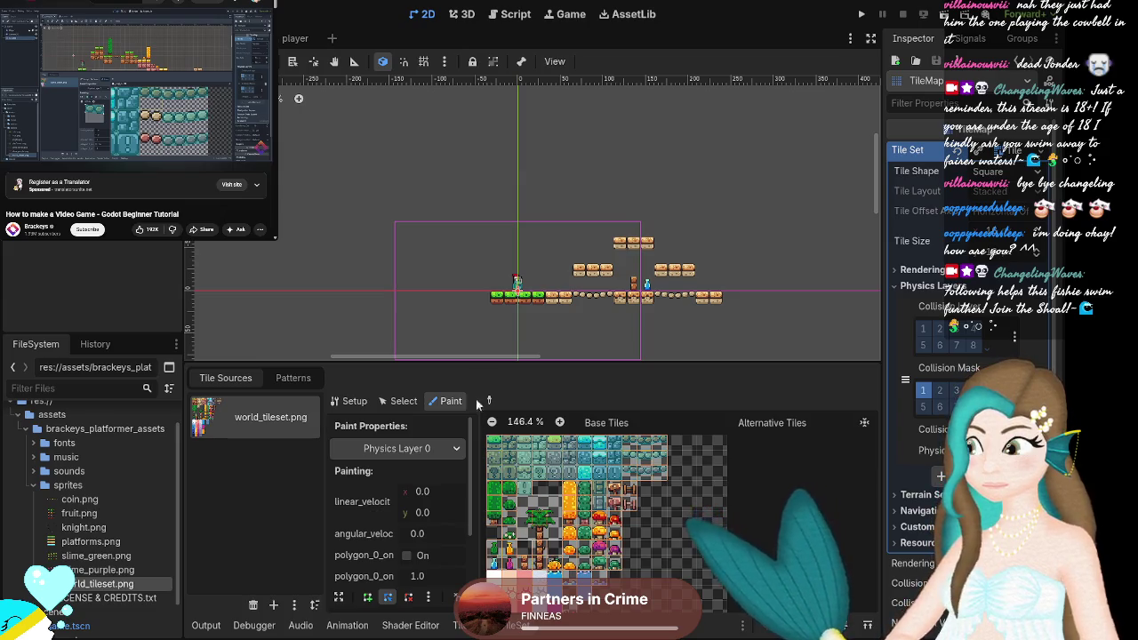
scroll(518, 280, "up", 7)
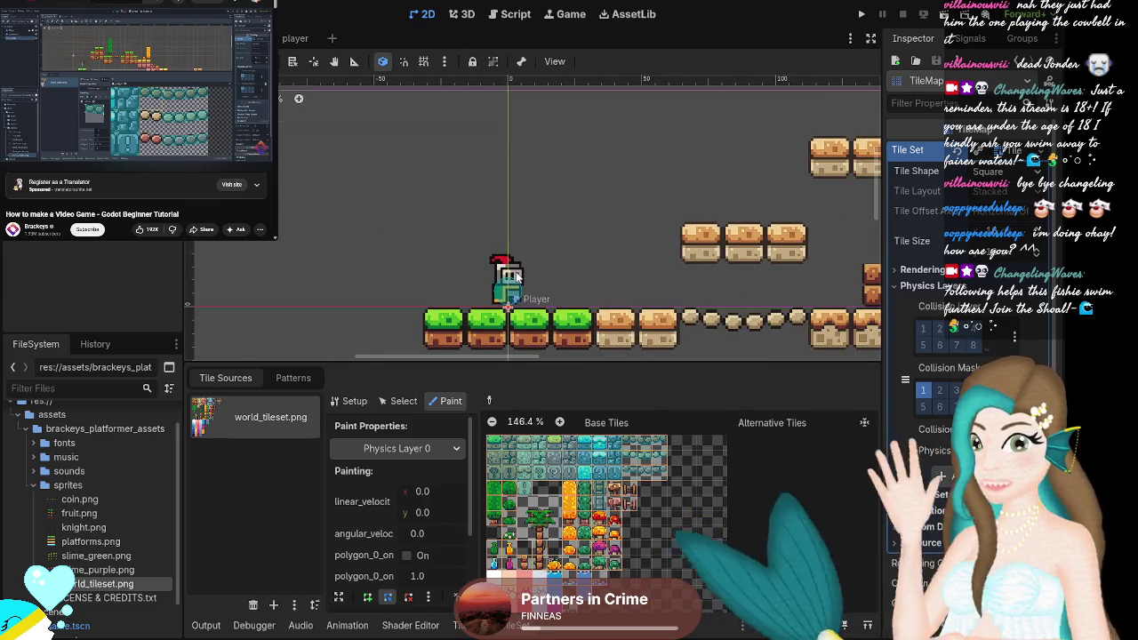
left_click_drag(518, 280, 512, 265)
Reselect the Layer0 tile layer, move up to the parent TileMap, and open the TileSet panel.
left_click(542, 353)
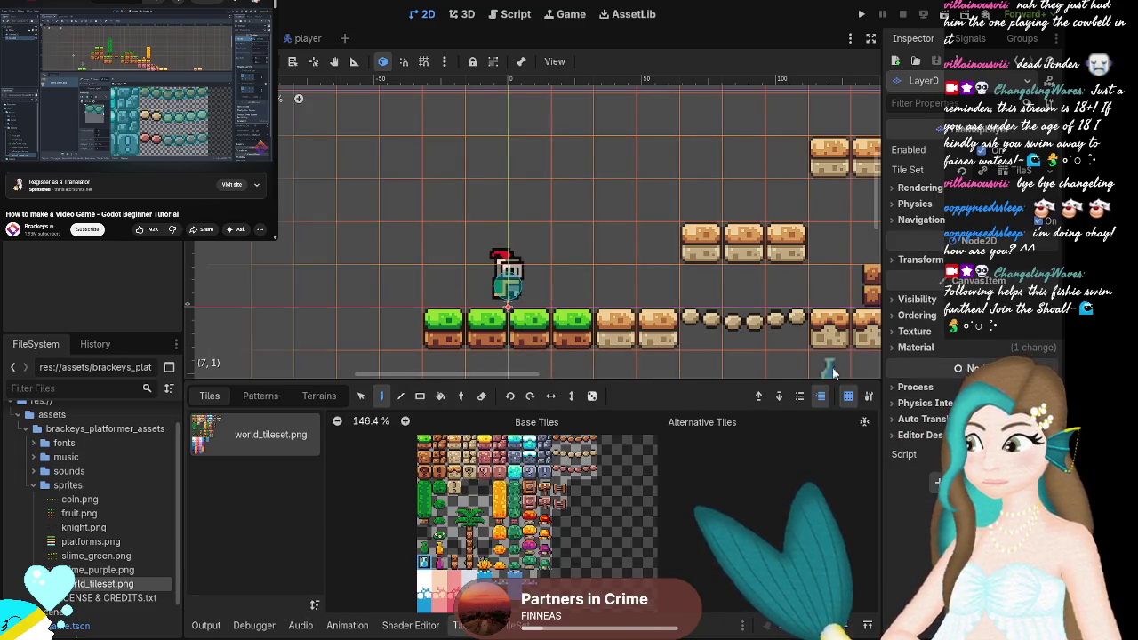
left_click(823, 325)
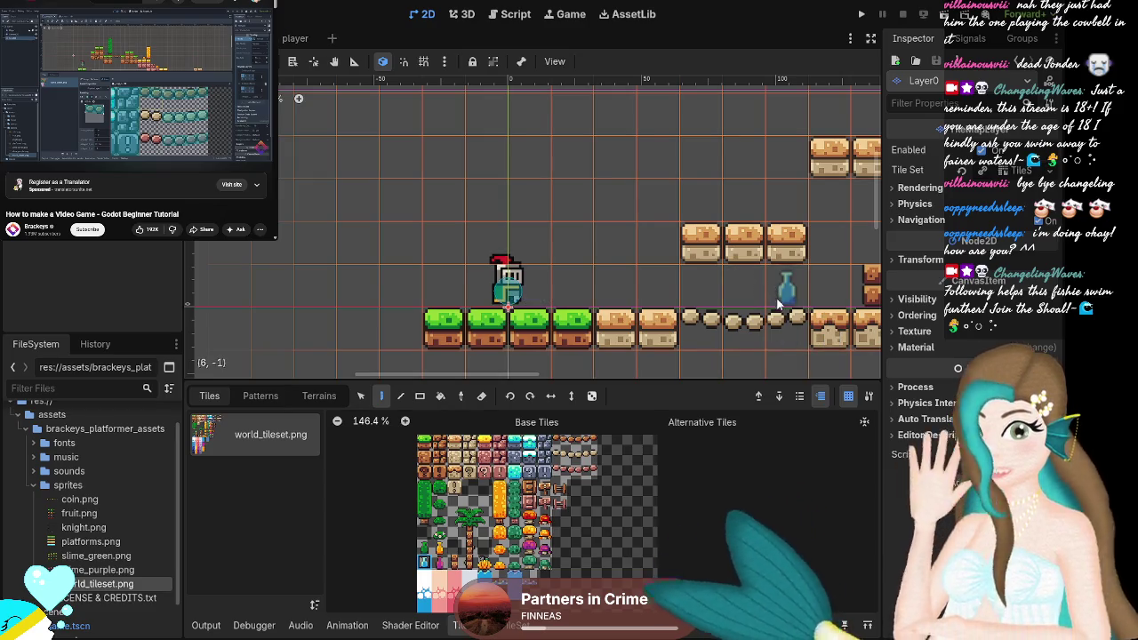
key("Escape")
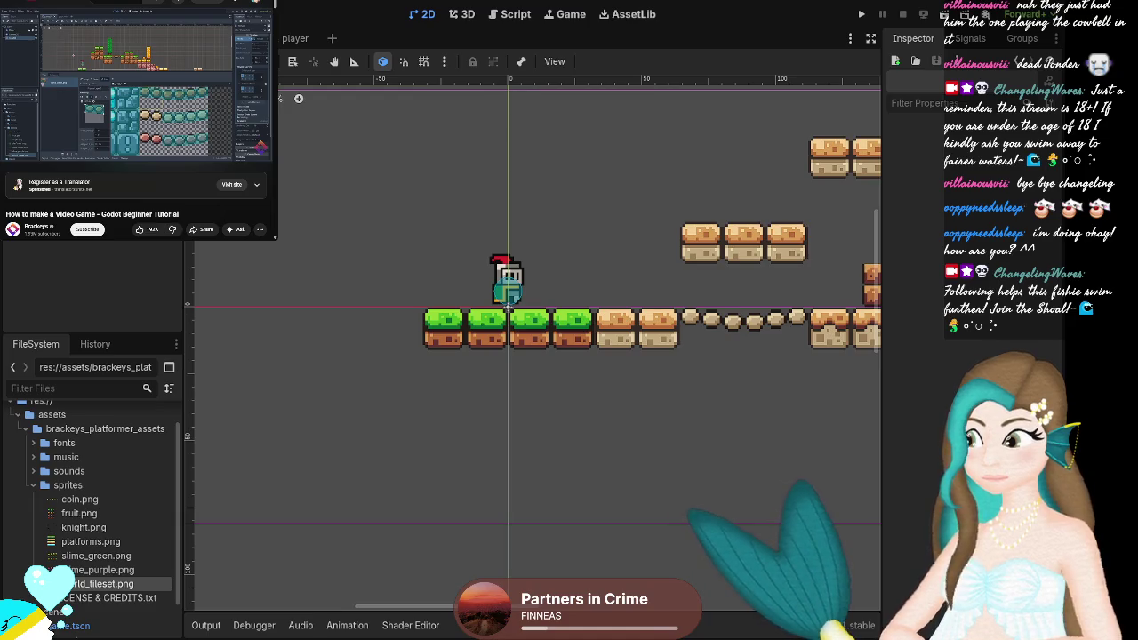
left_click(444, 329)
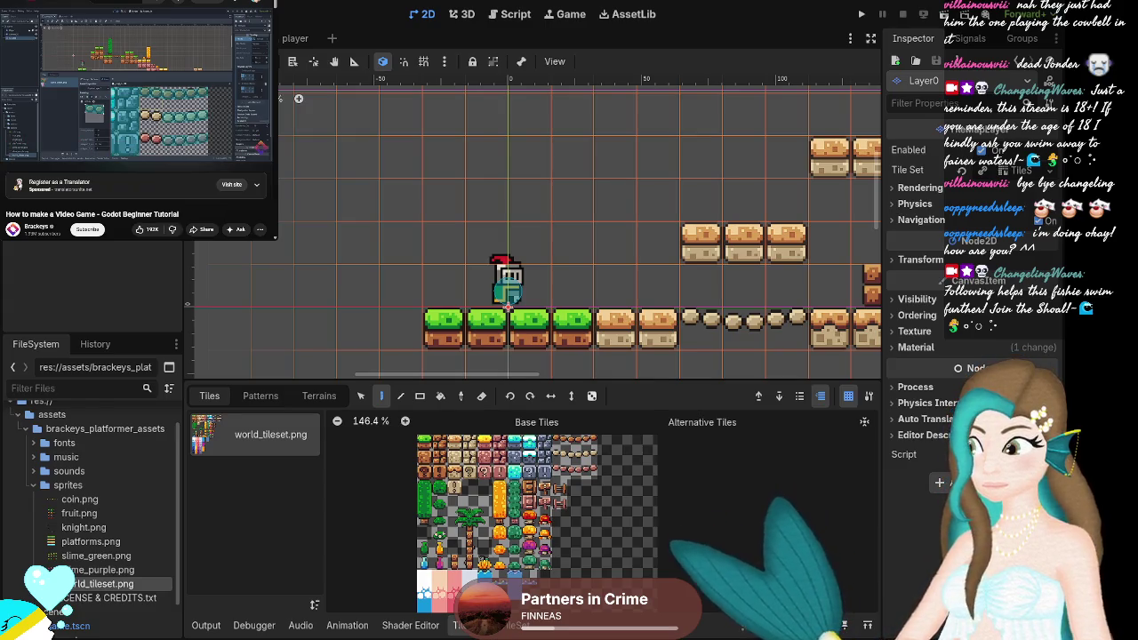
key("Up")
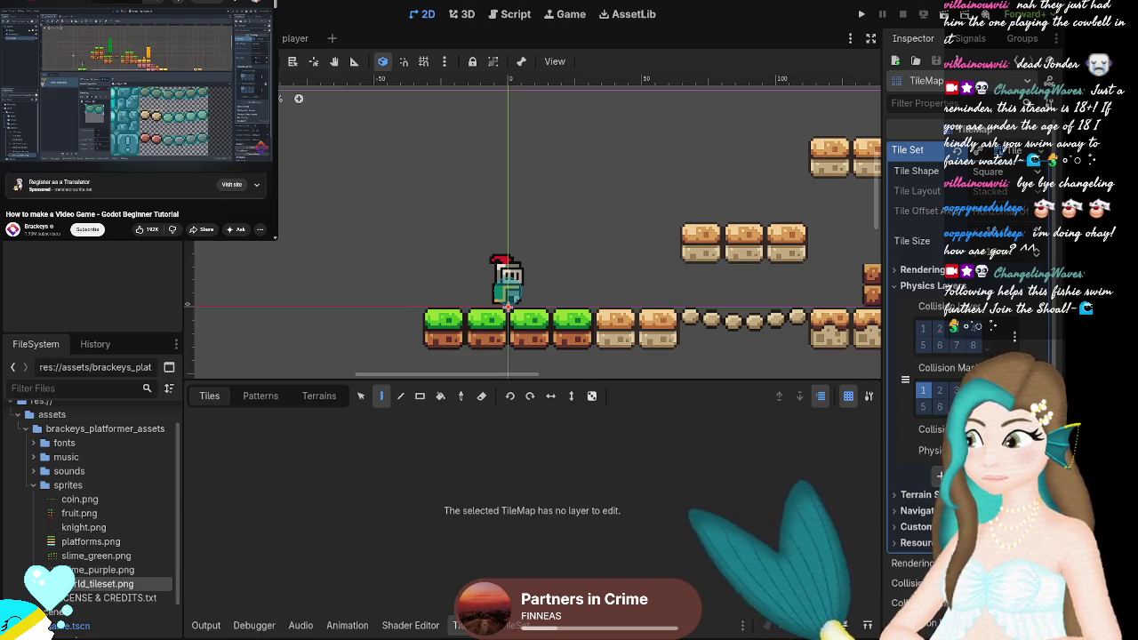
left_click(519, 625)
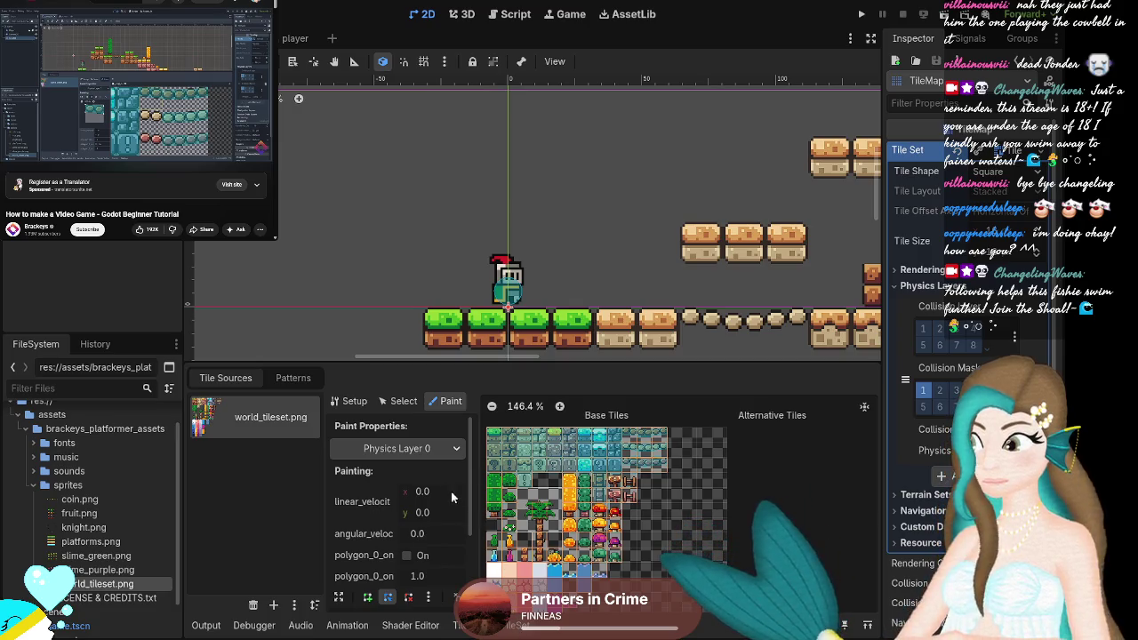
scroll(367, 240, "right", 3)
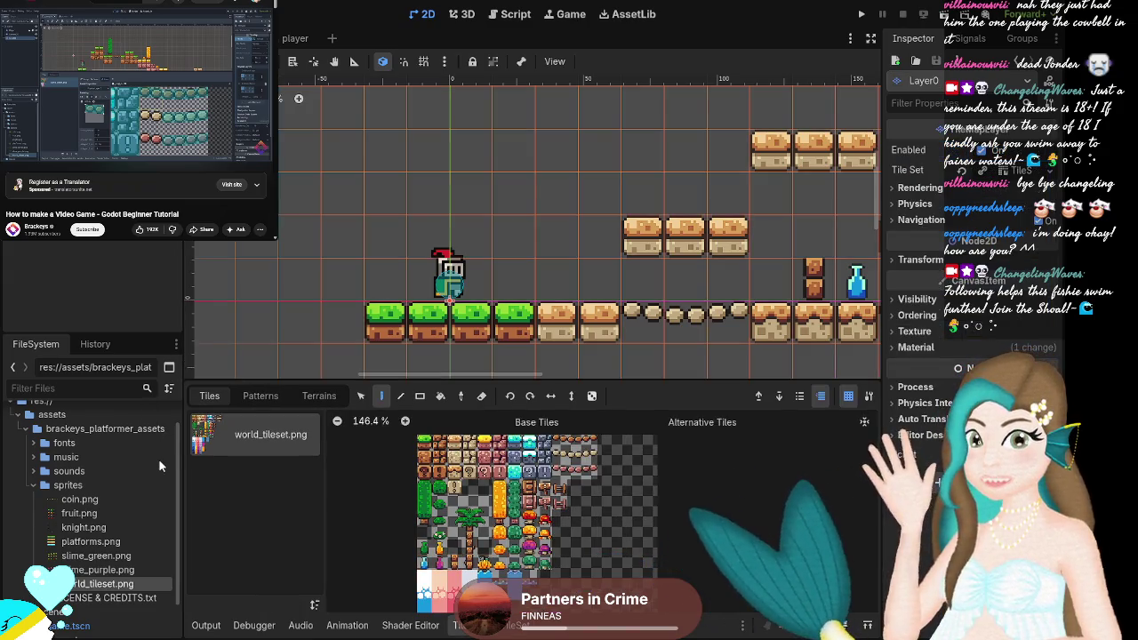
Reselect Layer0 and open the TileSet panel, expanding then collapsing the Tile Set resource.
left_click(426, 336)
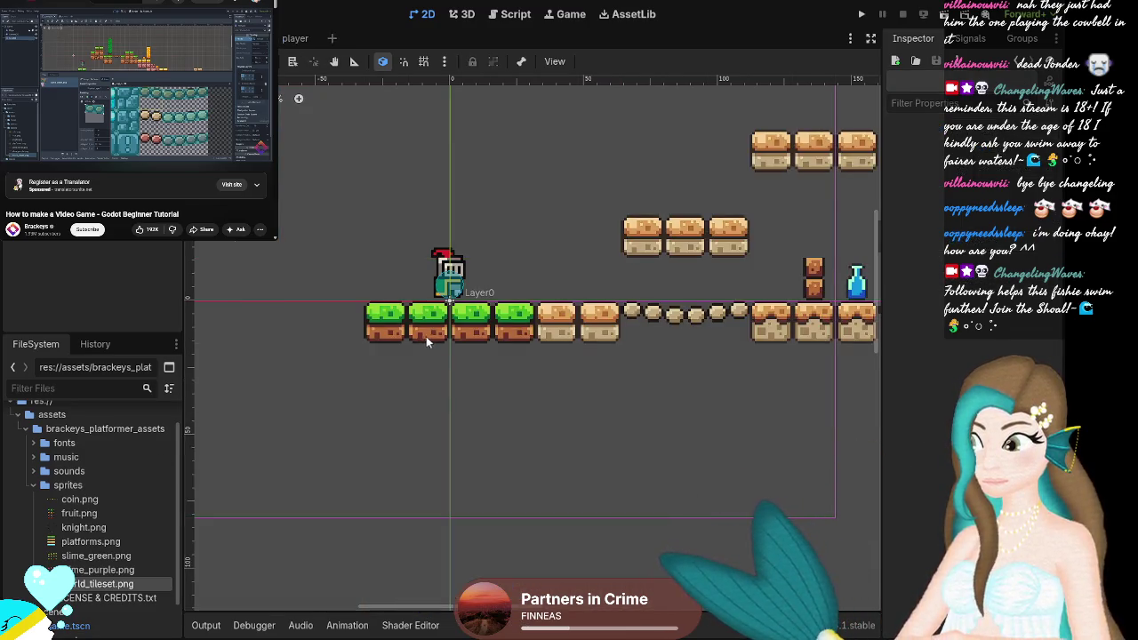
left_click(418, 325)
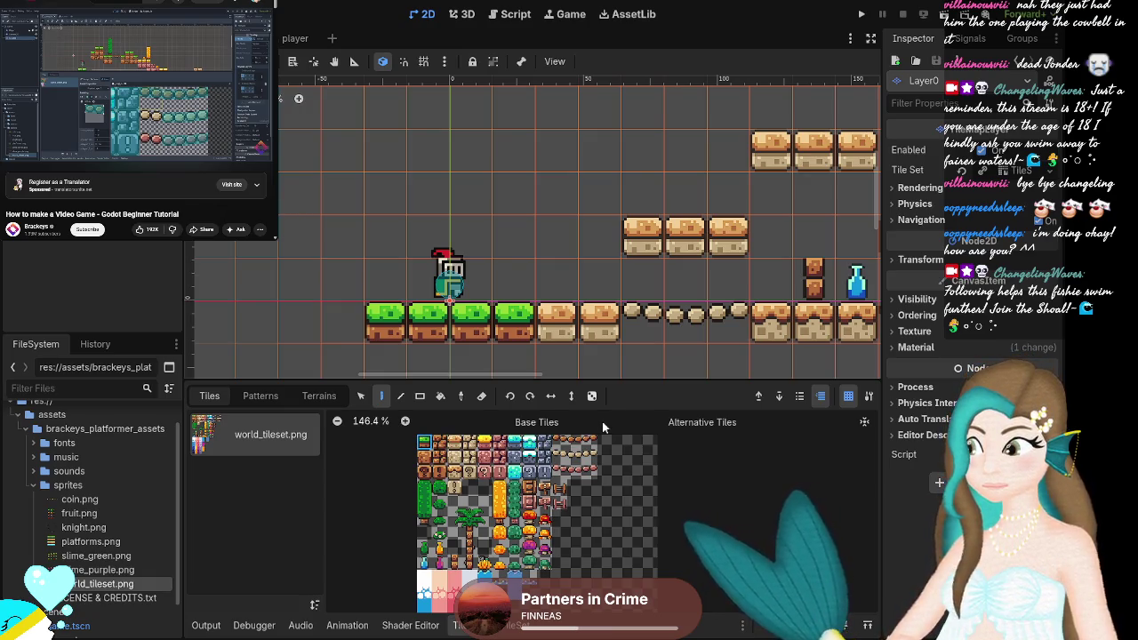
left_click(506, 626)
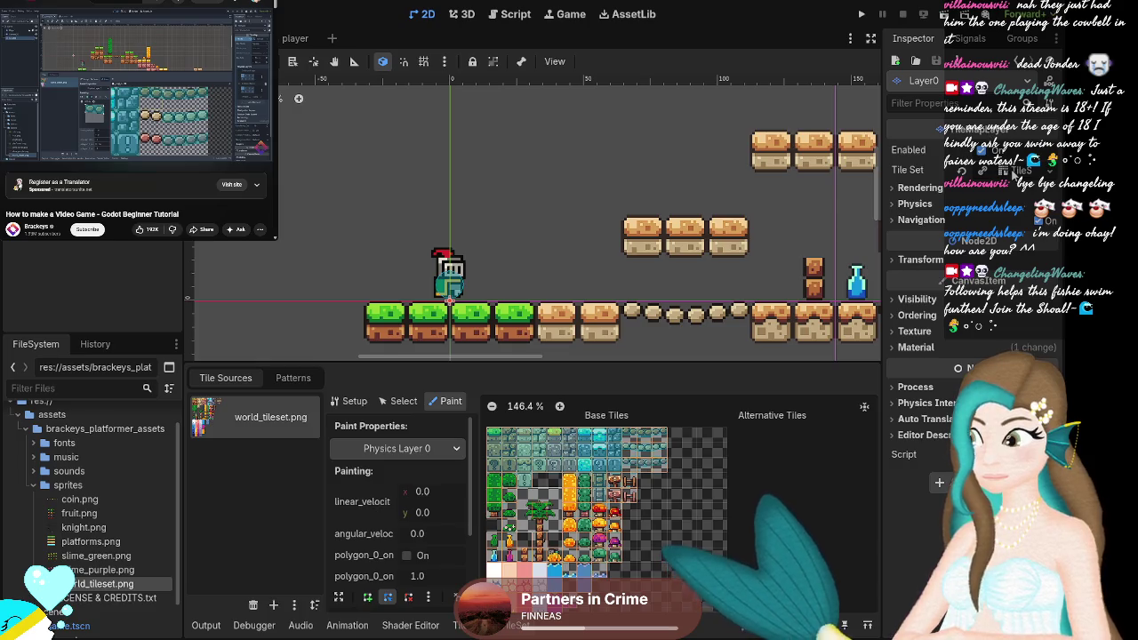
left_click(1008, 168)
left_click(1013, 169)
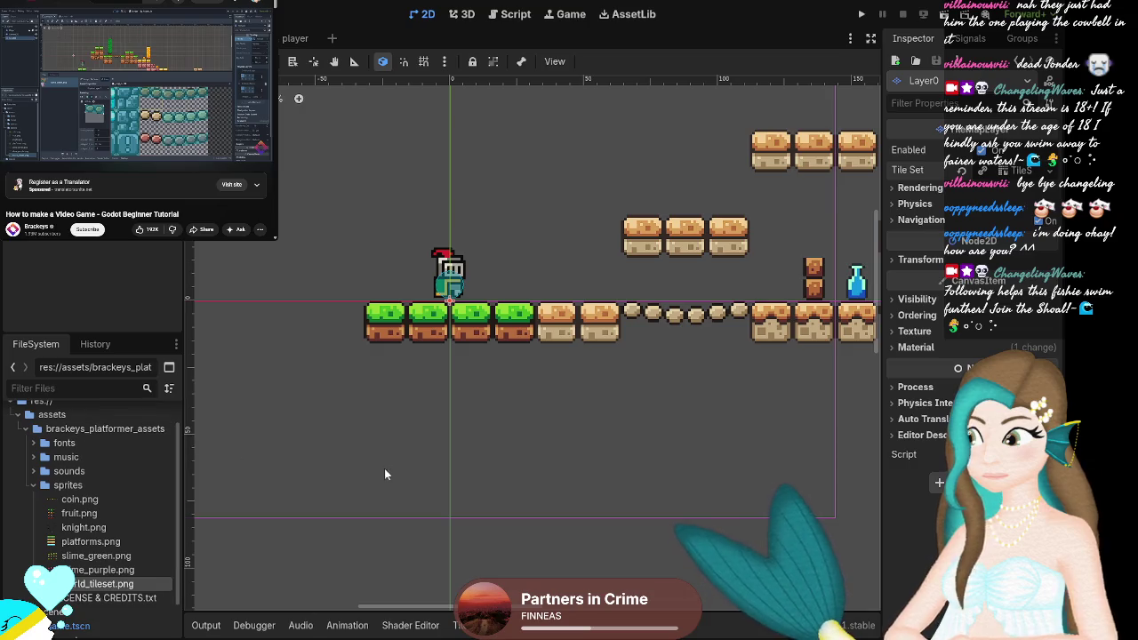
Return to the Tiles palette, toggle a toolbar option, and paint a grass tile at (4,0).
left_click(460, 625)
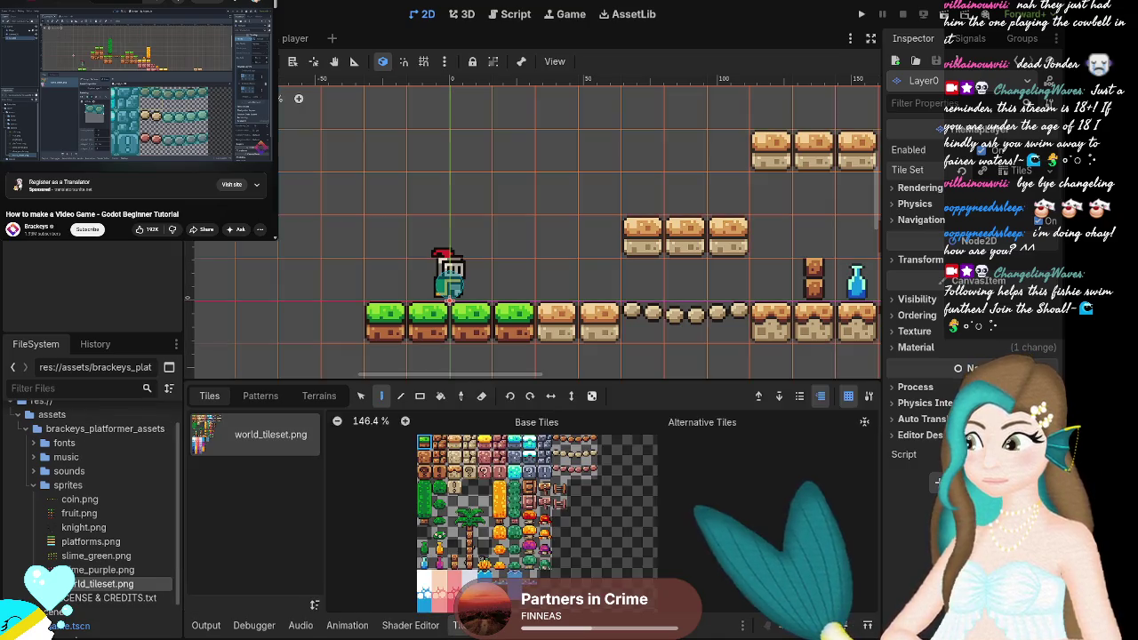
left_click(868, 395)
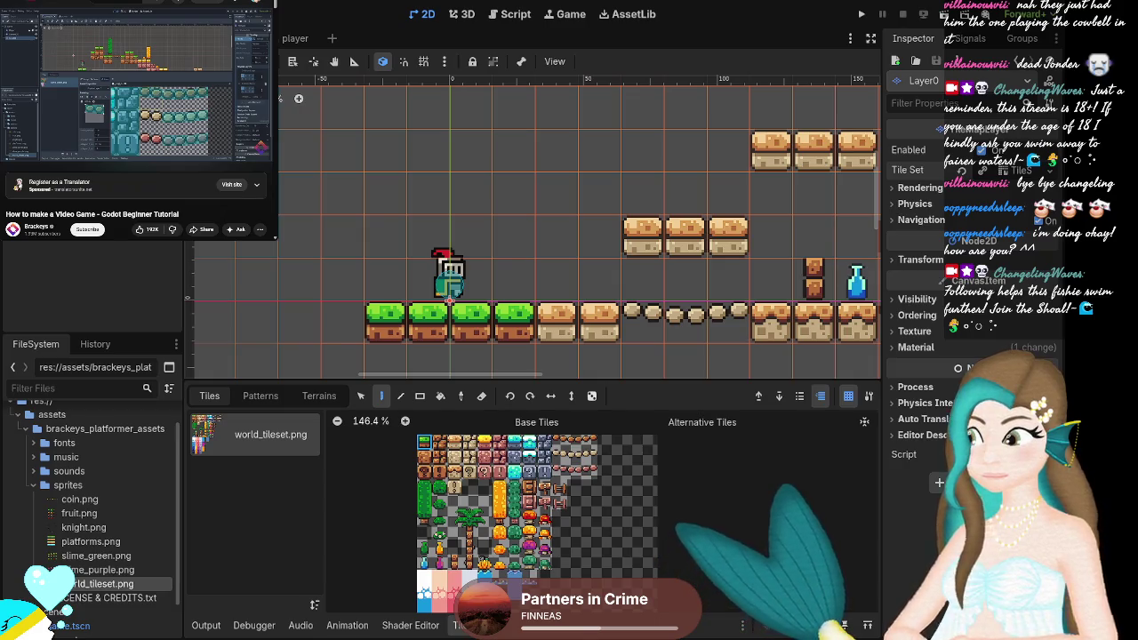
left_click(642, 322)
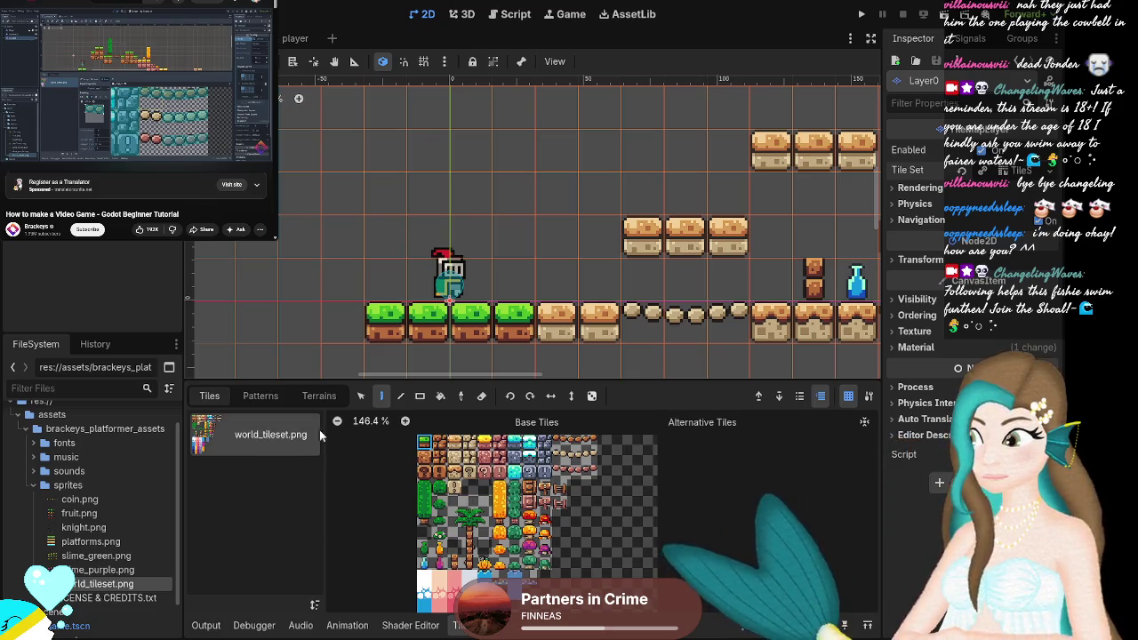
scroll(648, 442, "down", 2)
Zoom the world_tileset.png atlas view before closing the Godot editor.
scroll(648, 441, "up", 2)
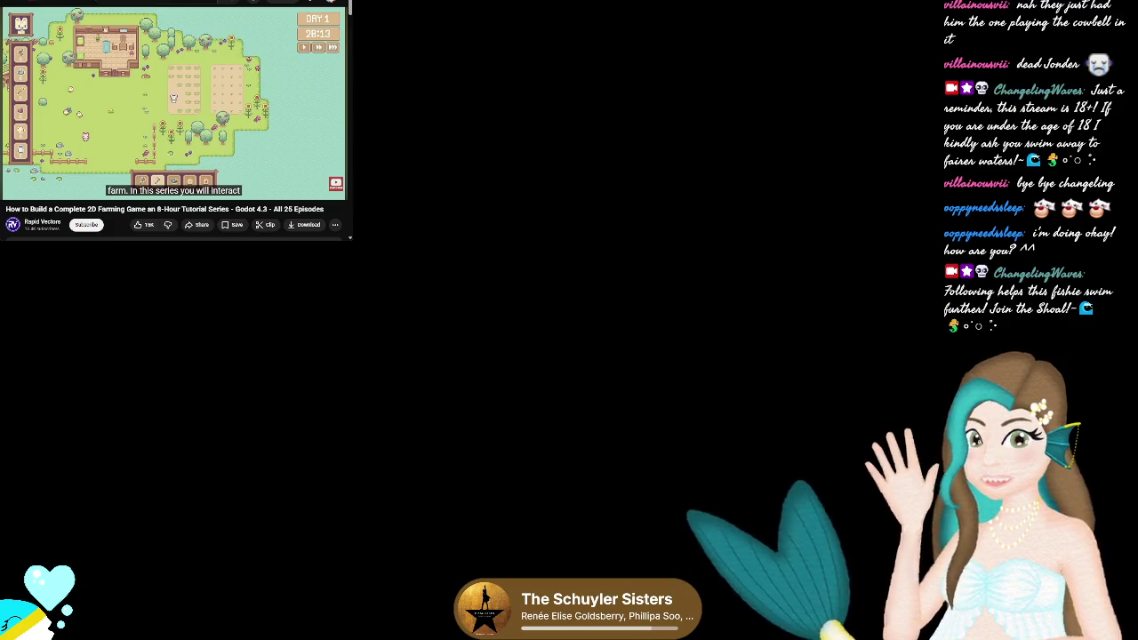
Pause the tutorial video and create a Node2D root via 2D Scene in the new project.
key("k")
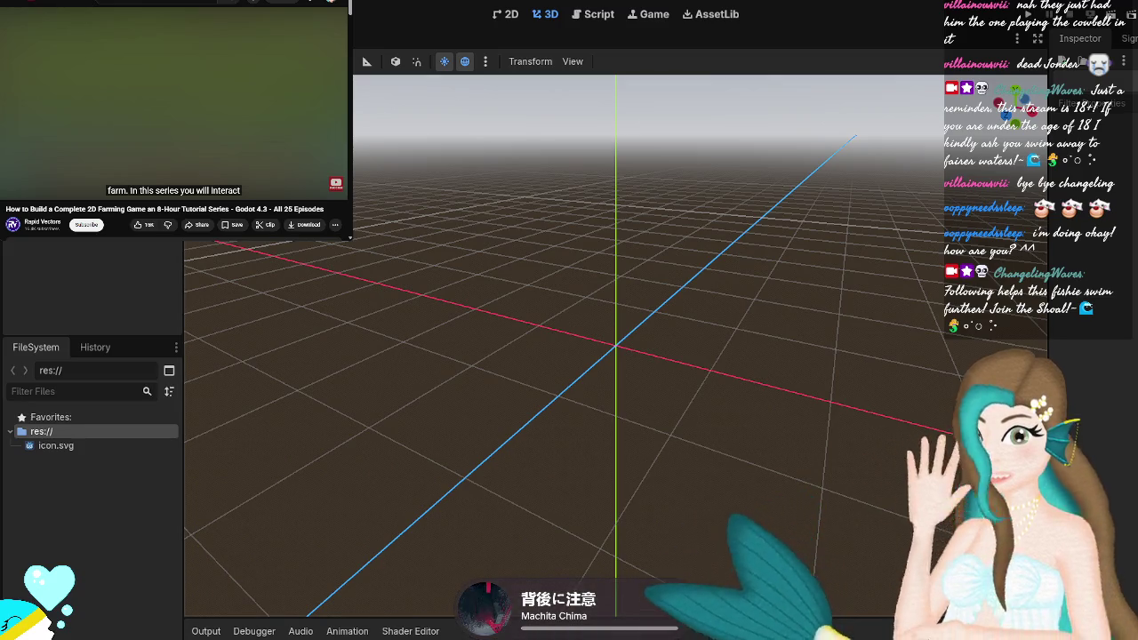
left_click(53, 107)
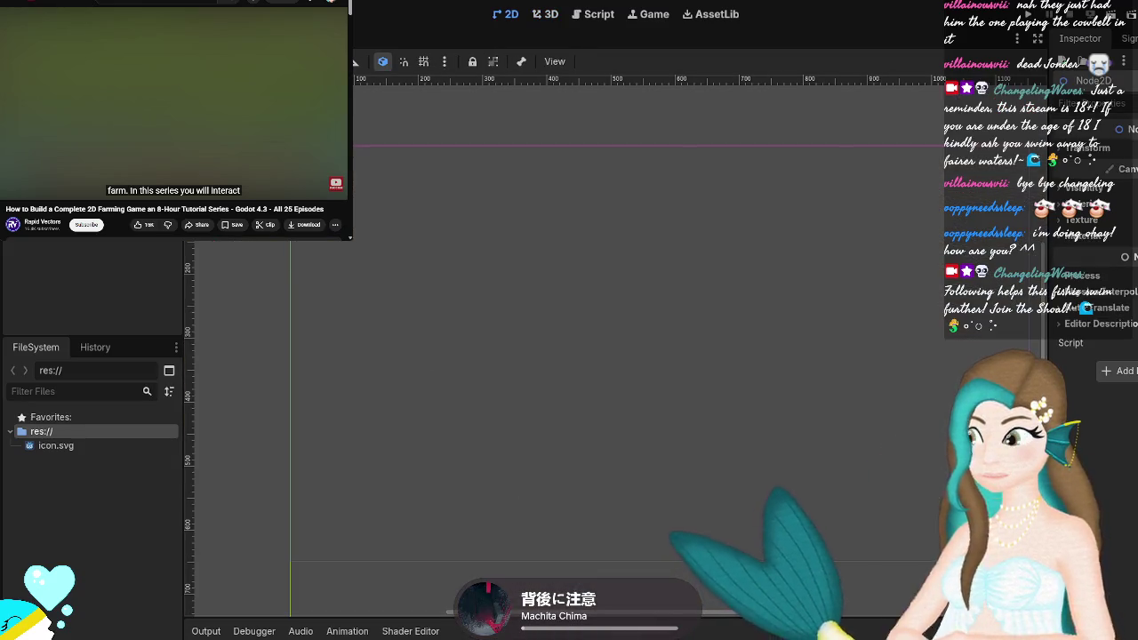
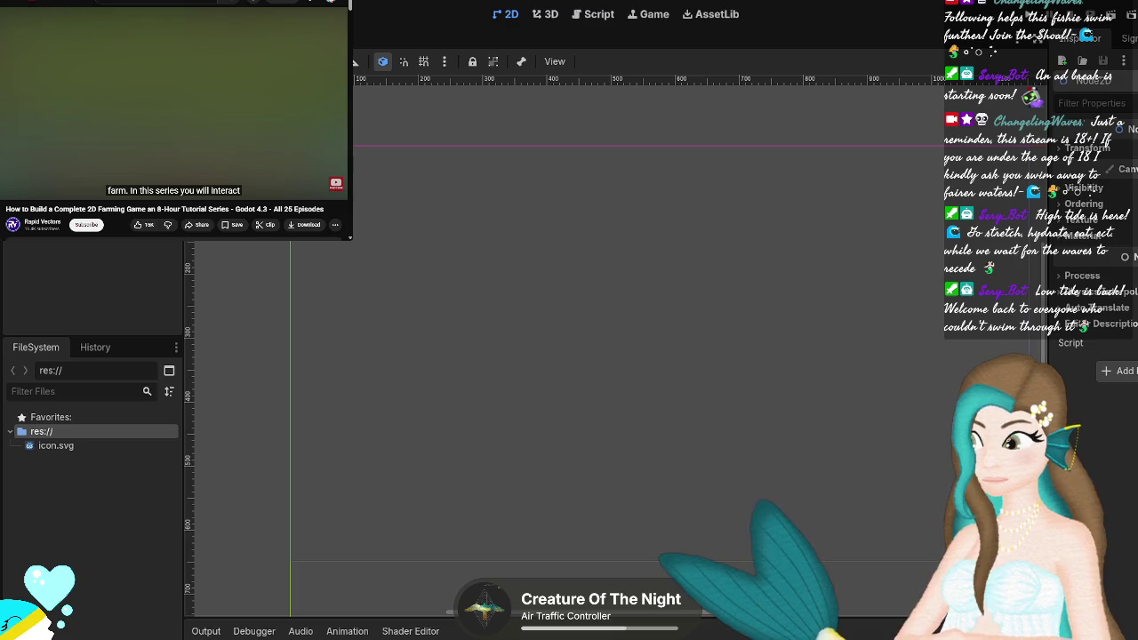
Play the farming-game tutorial with English subtitles and show its 'In this video' chapter list.
mouse_move(16, 192)
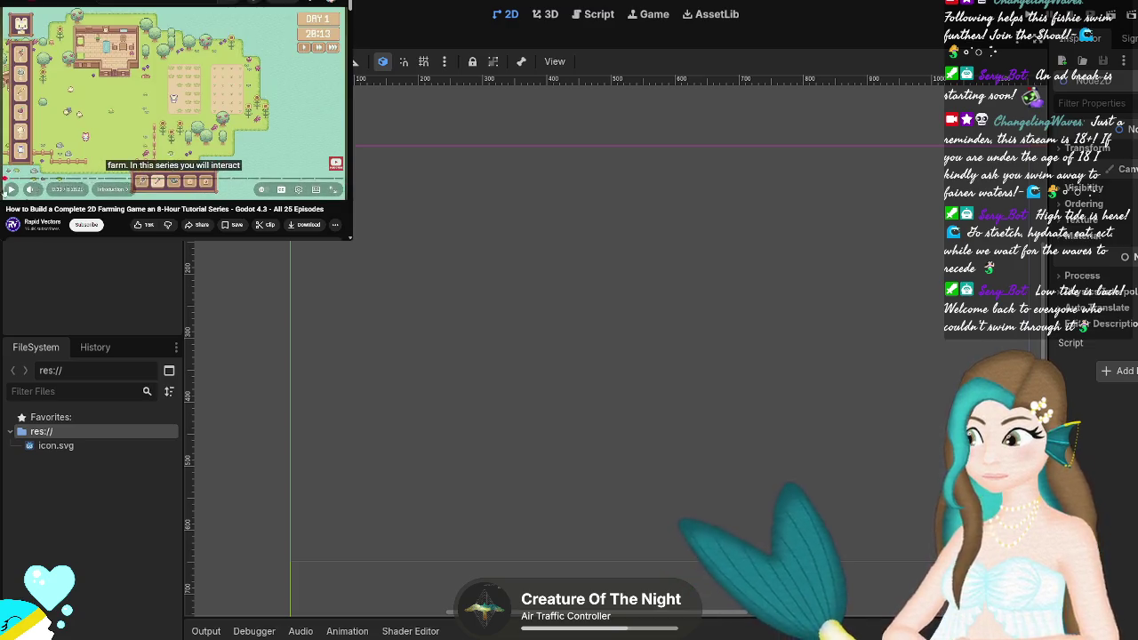
left_click(16, 191)
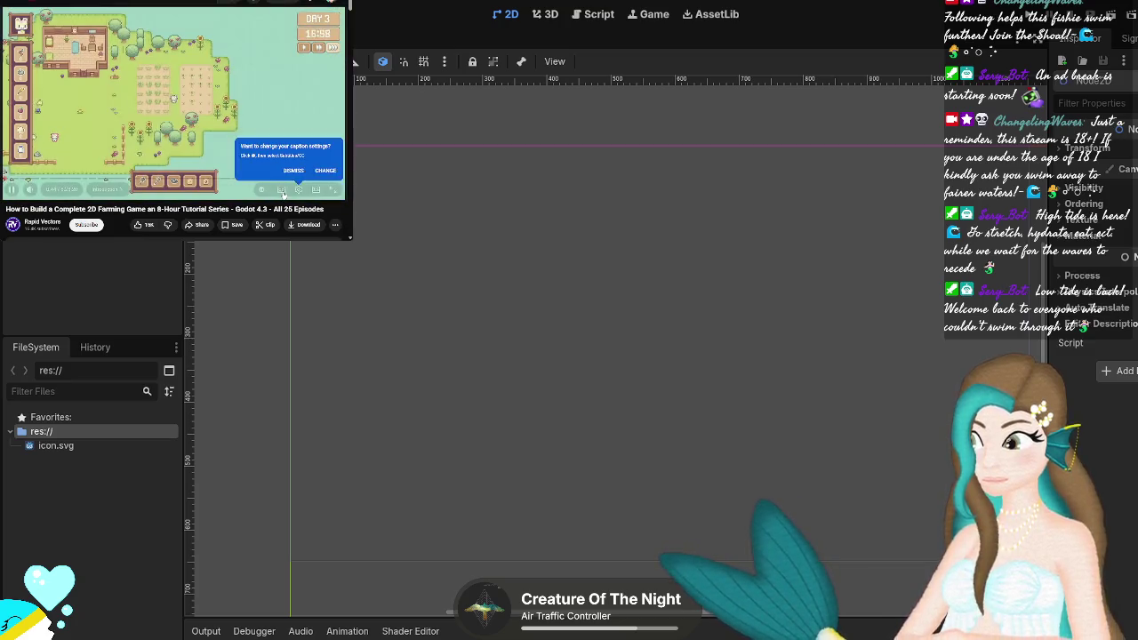
left_click(281, 190)
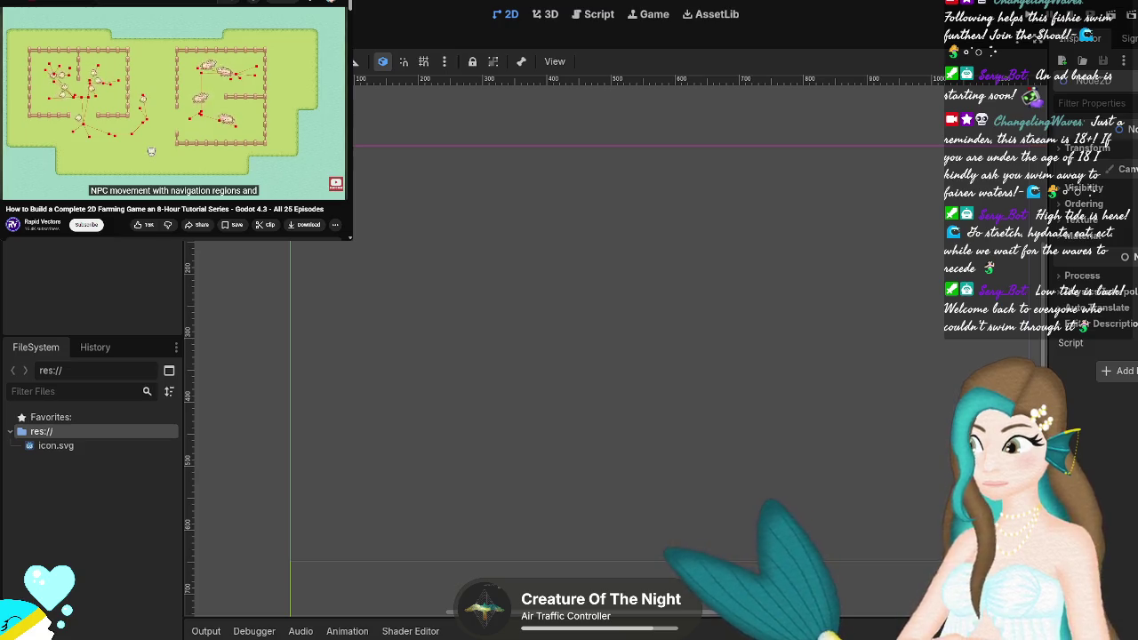
mouse_move(207, 140)
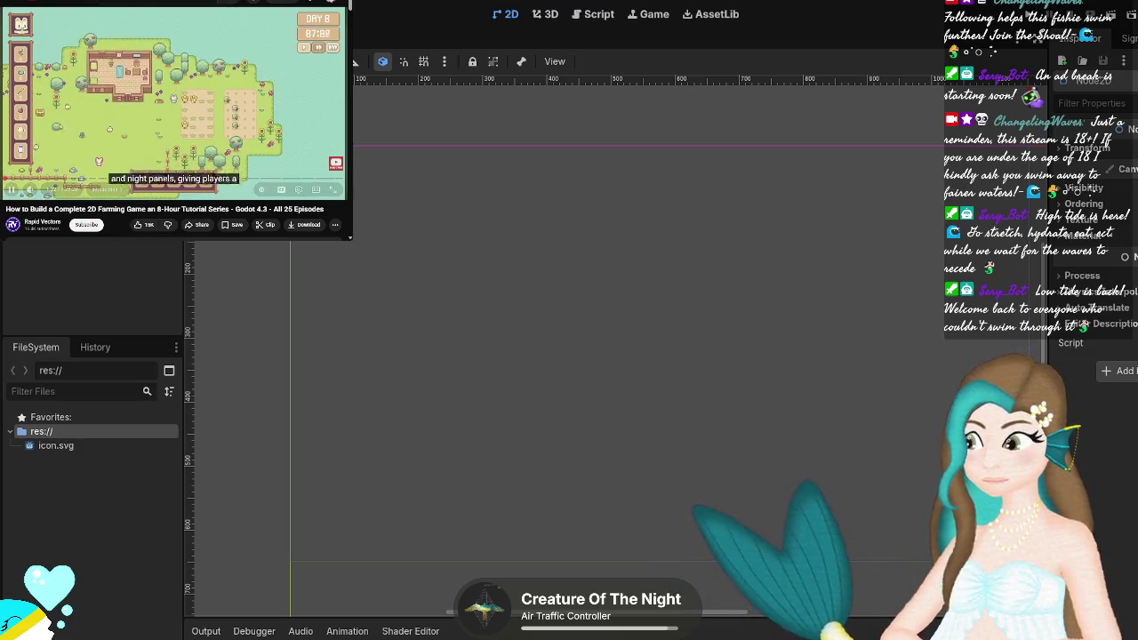
left_click(105, 189)
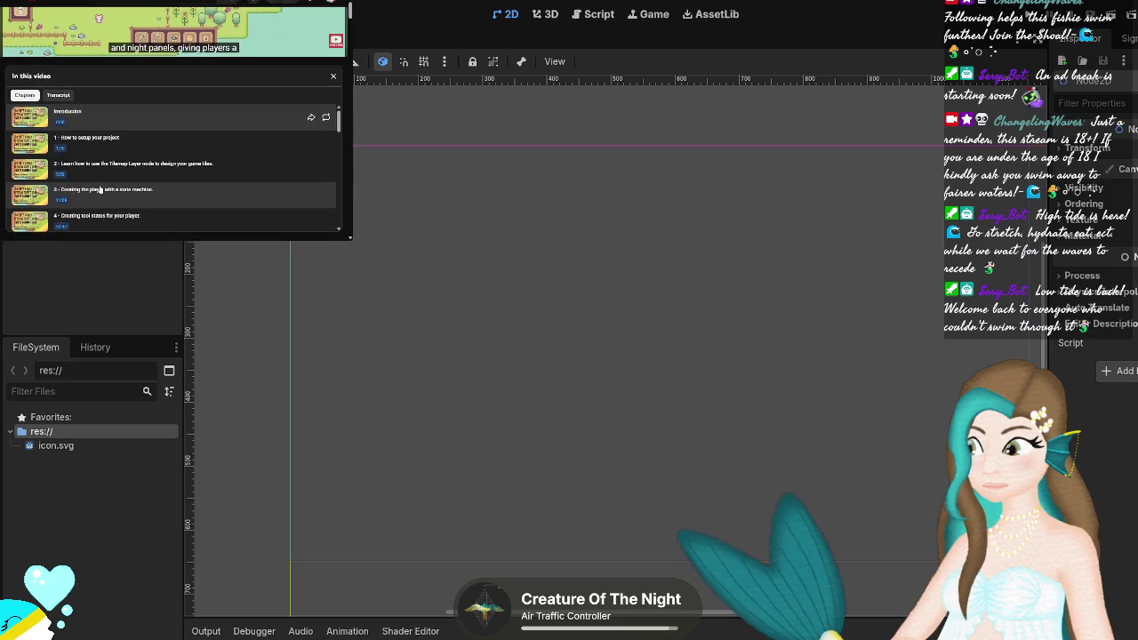
Skip to chapter '1 - How to setup your project' and close the chapters panel.
left_click(96, 145)
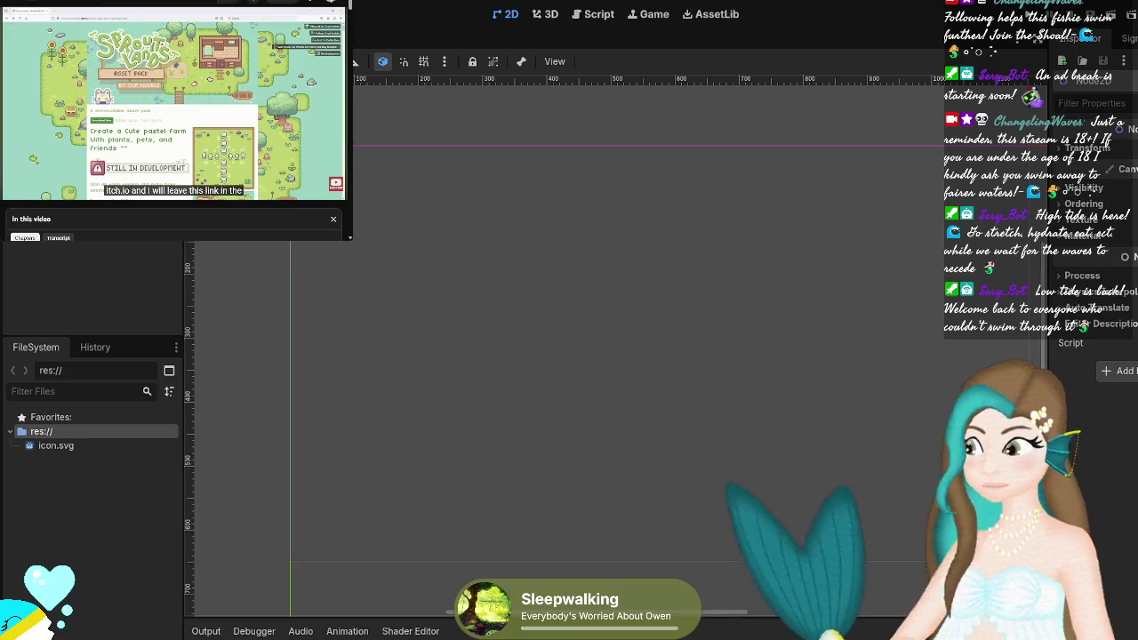
left_click(333, 219)
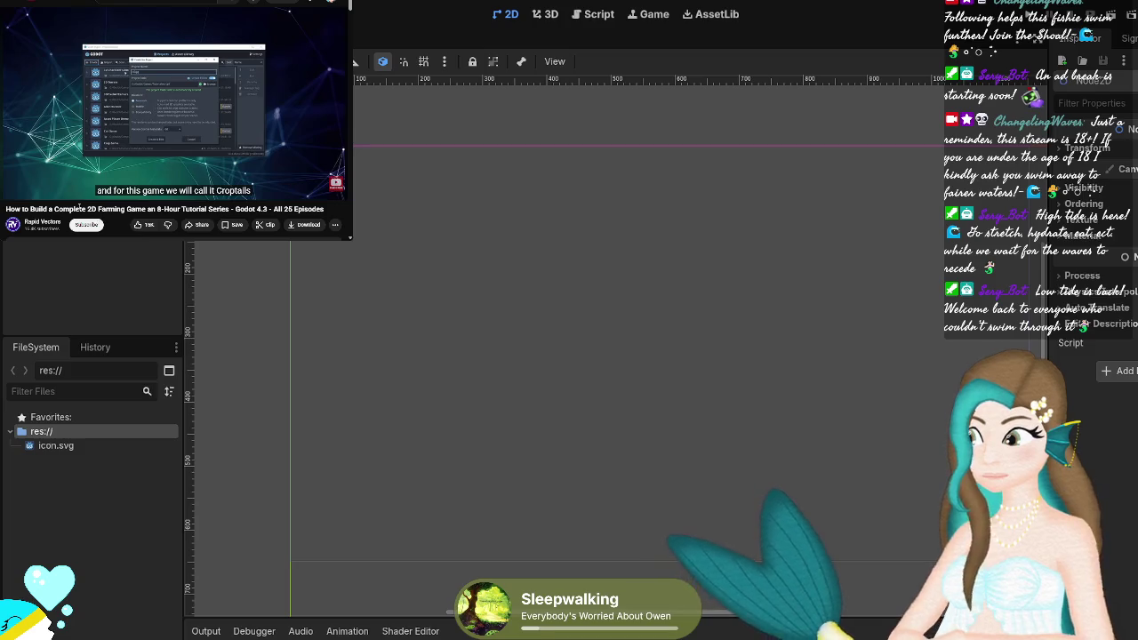
Pause the tutorial once the new project's Godot editor has loaded.
left_click(11, 190)
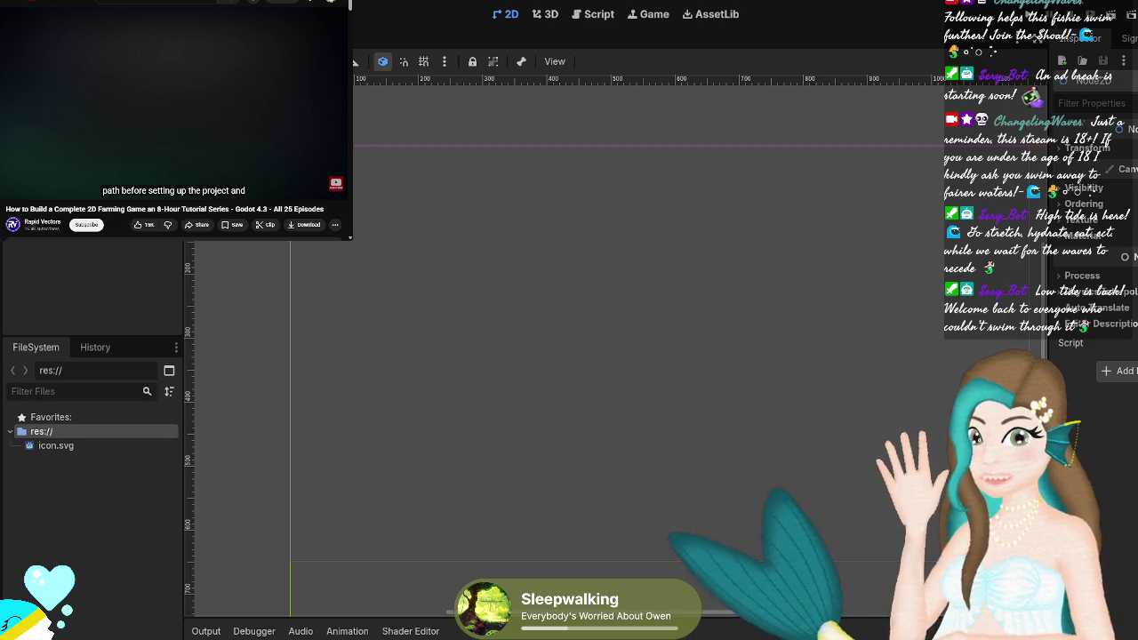
left_click(270, 153)
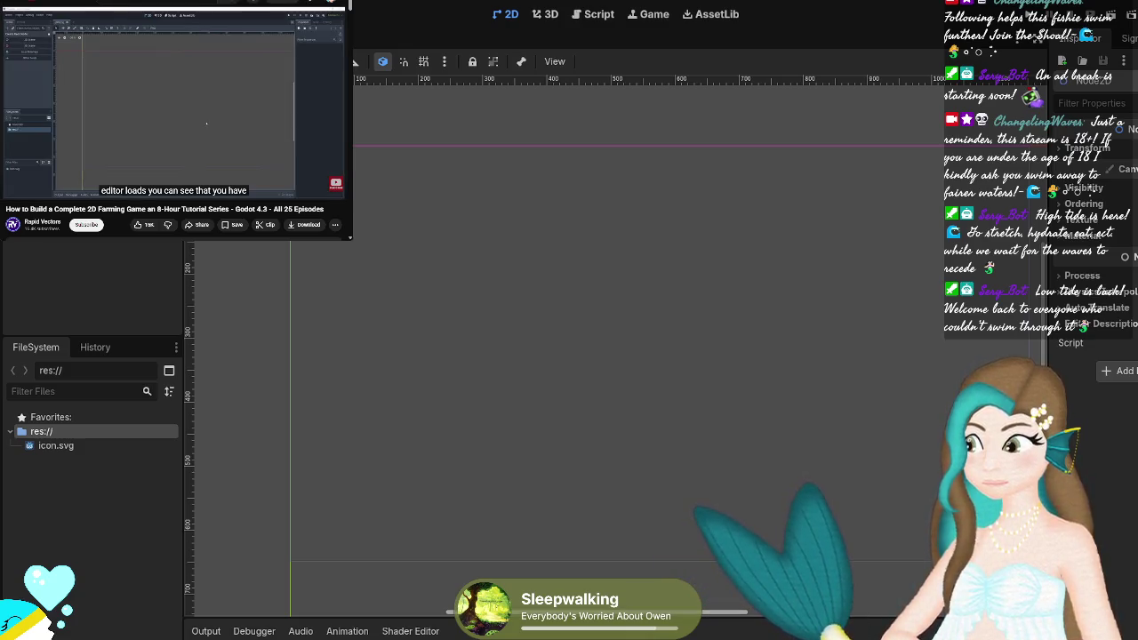
Resume the tutorial through the editor-layout explanation and pause it at 3:47.
left_click(110, 121)
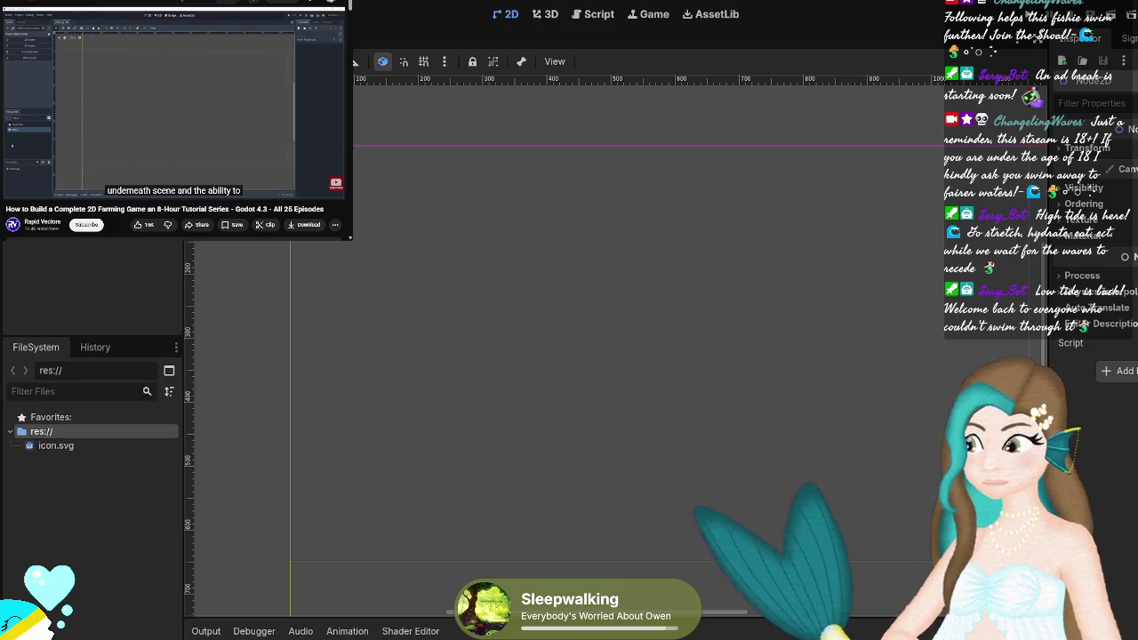
mouse_move(160, 18)
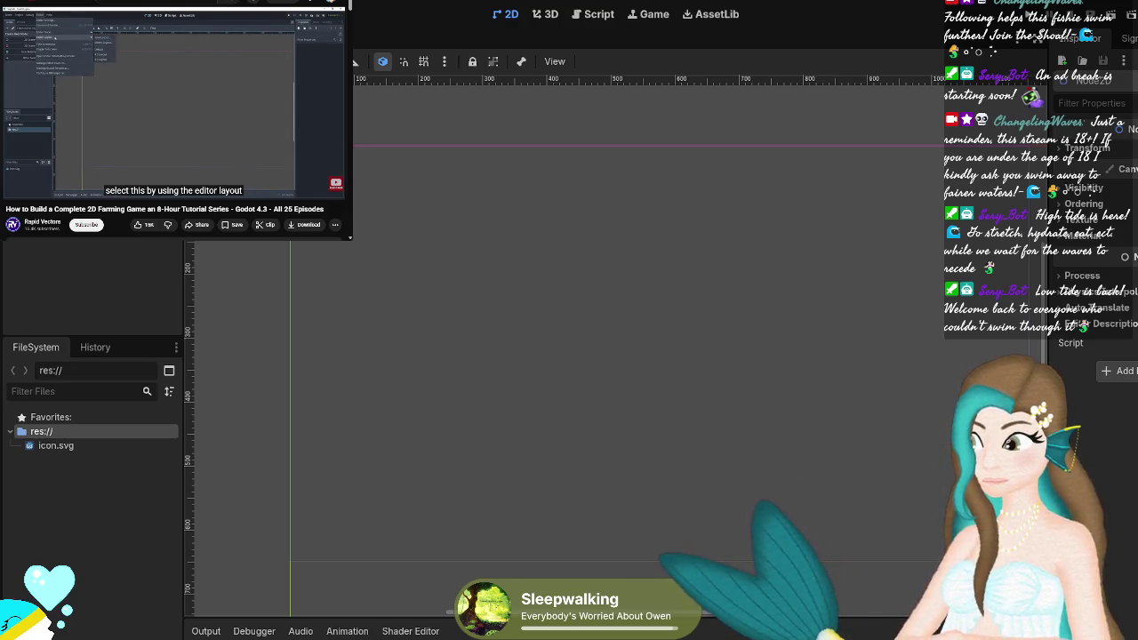
mouse_move(141, 56)
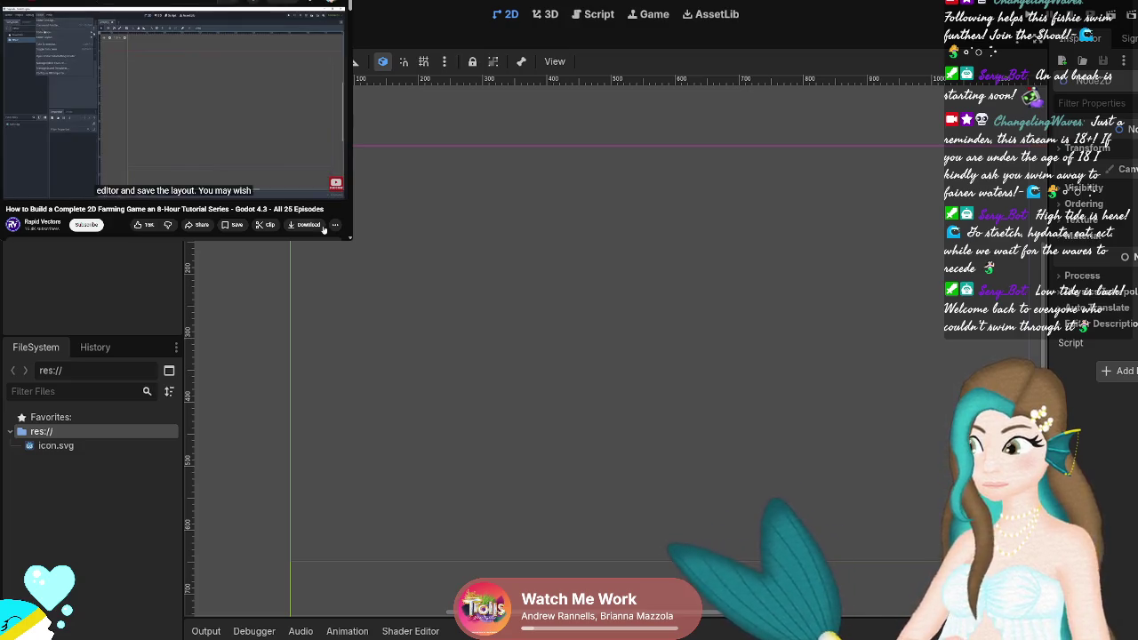
mouse_move(198, 156)
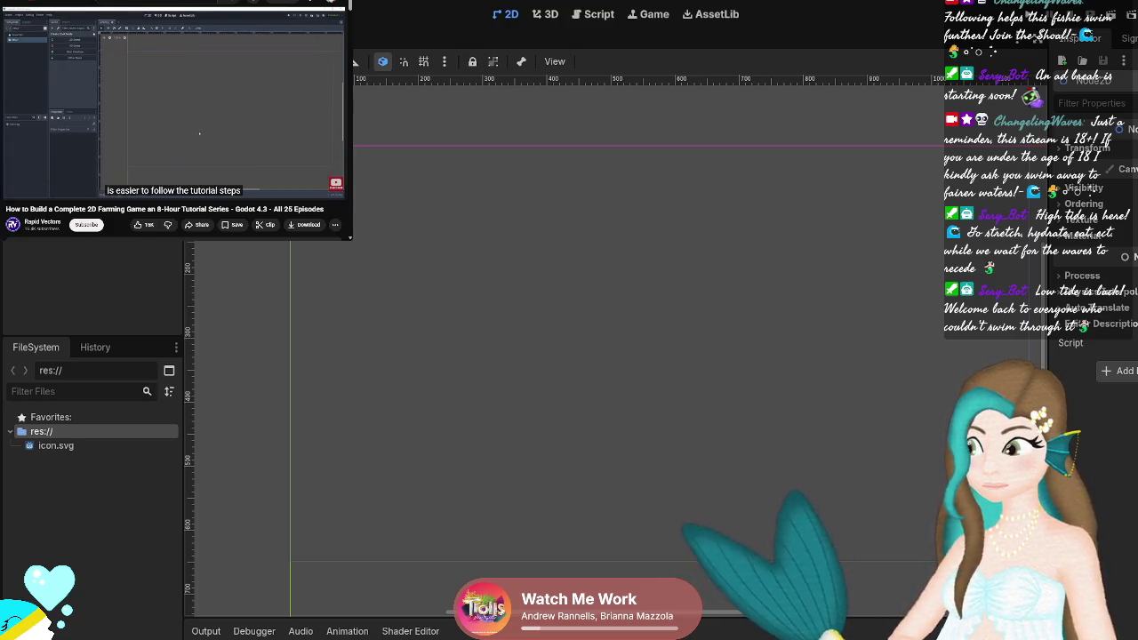
mouse_move(231, 134)
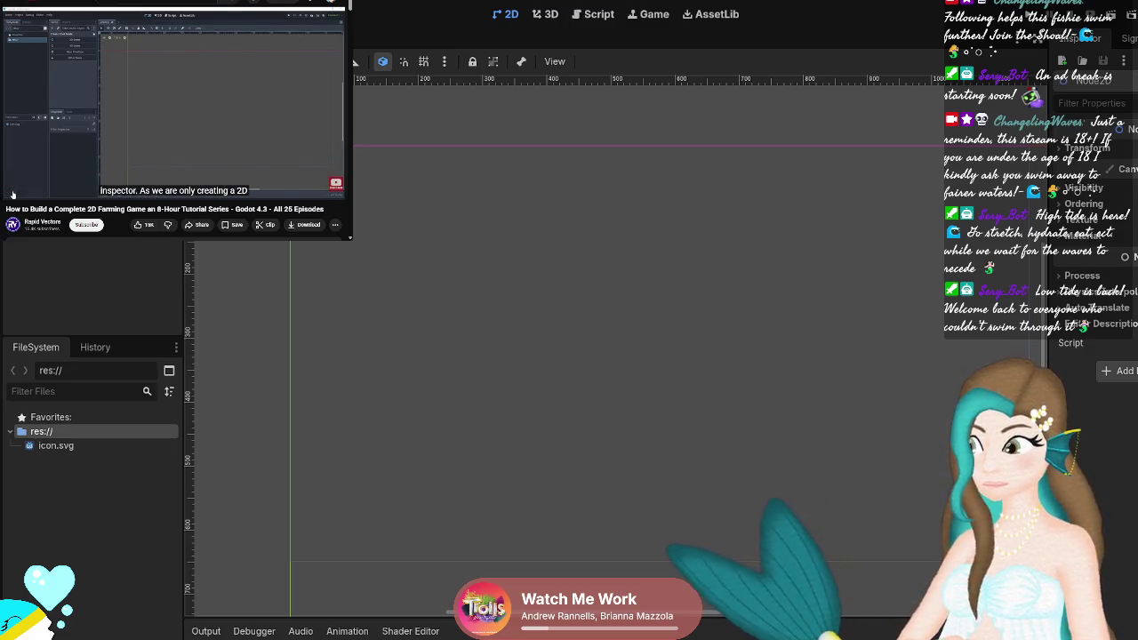
left_click(12, 192)
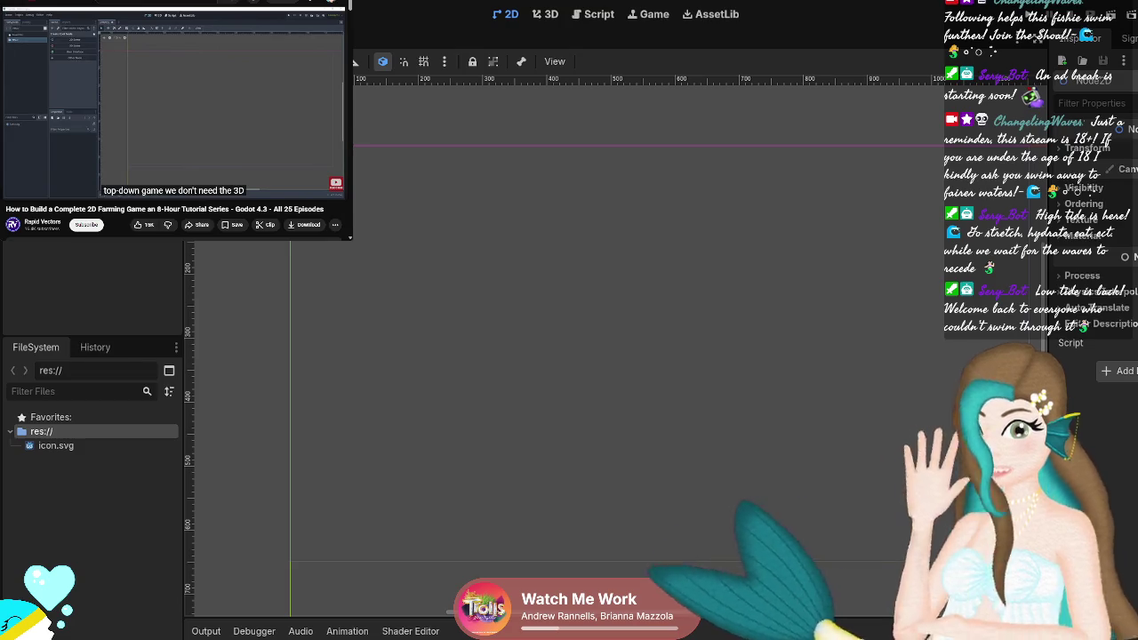
Widen Godot's left-hand FileSystem and scene docks.
left_click(93, 289)
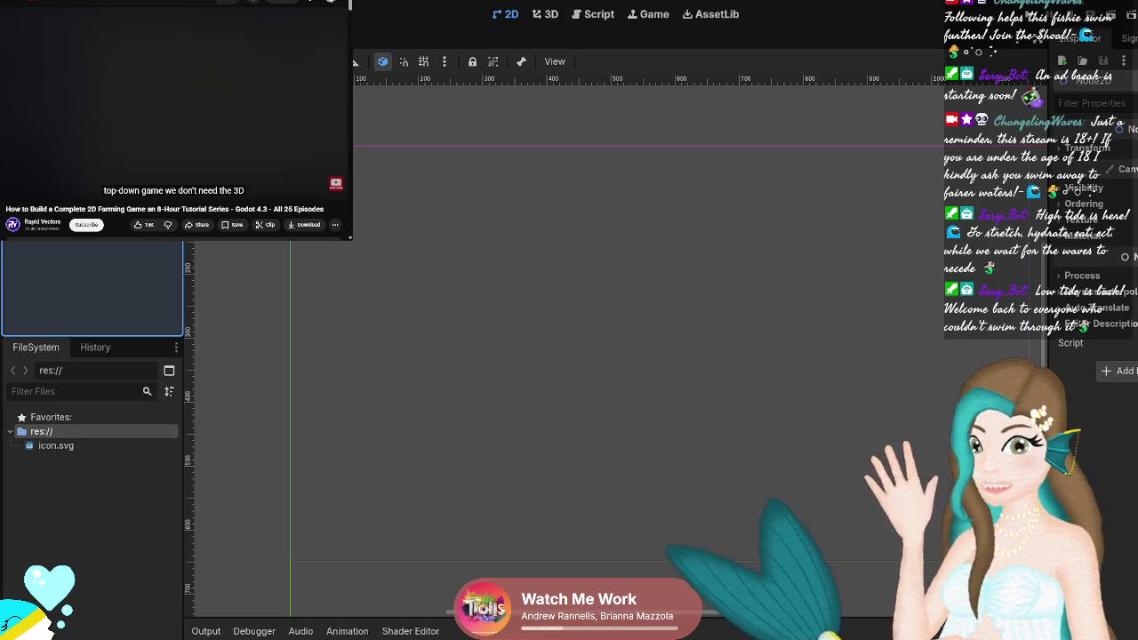
left_click(107, 351)
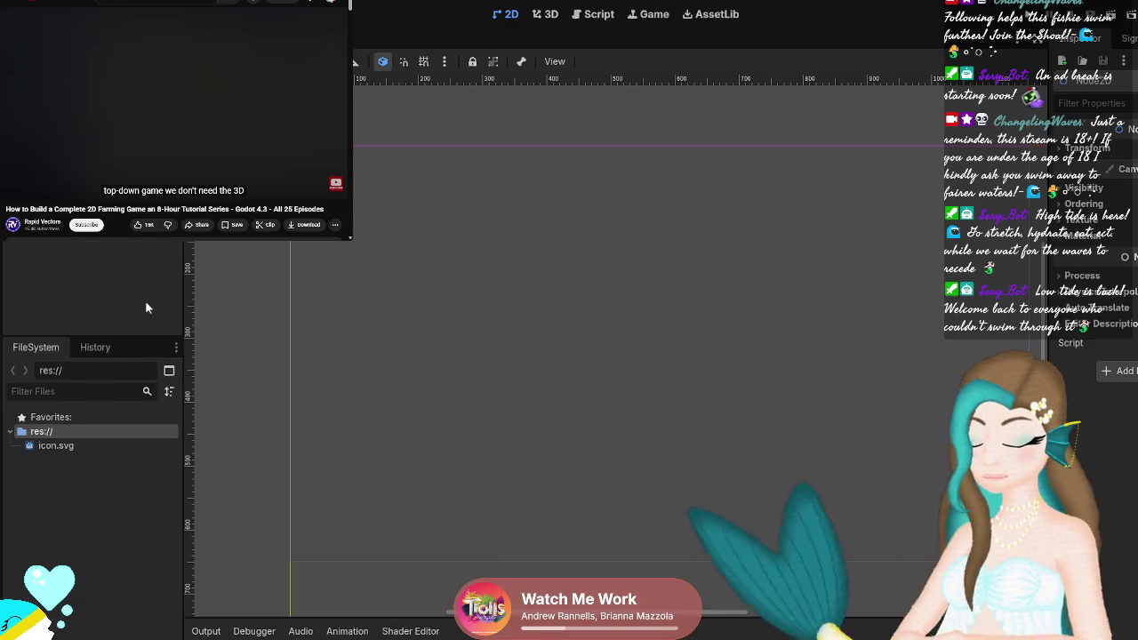
left_click_drag(184, 287, 293, 297)
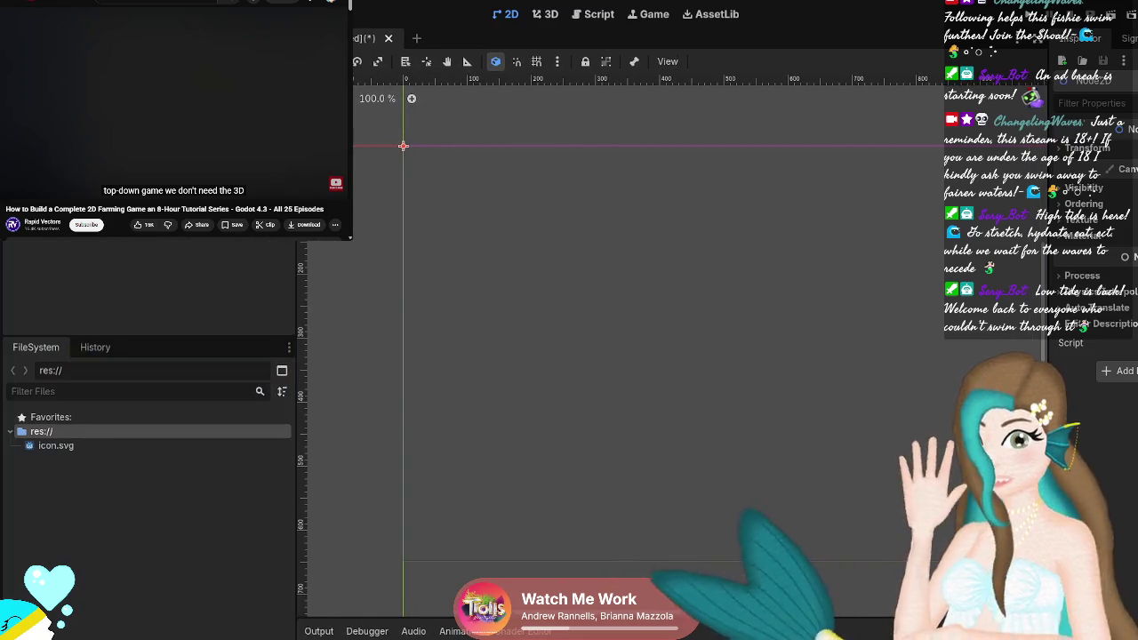
Undo the new scene root and dock the History panel beside FileSystem.
left_click_drag(148, 178, 148, 177)
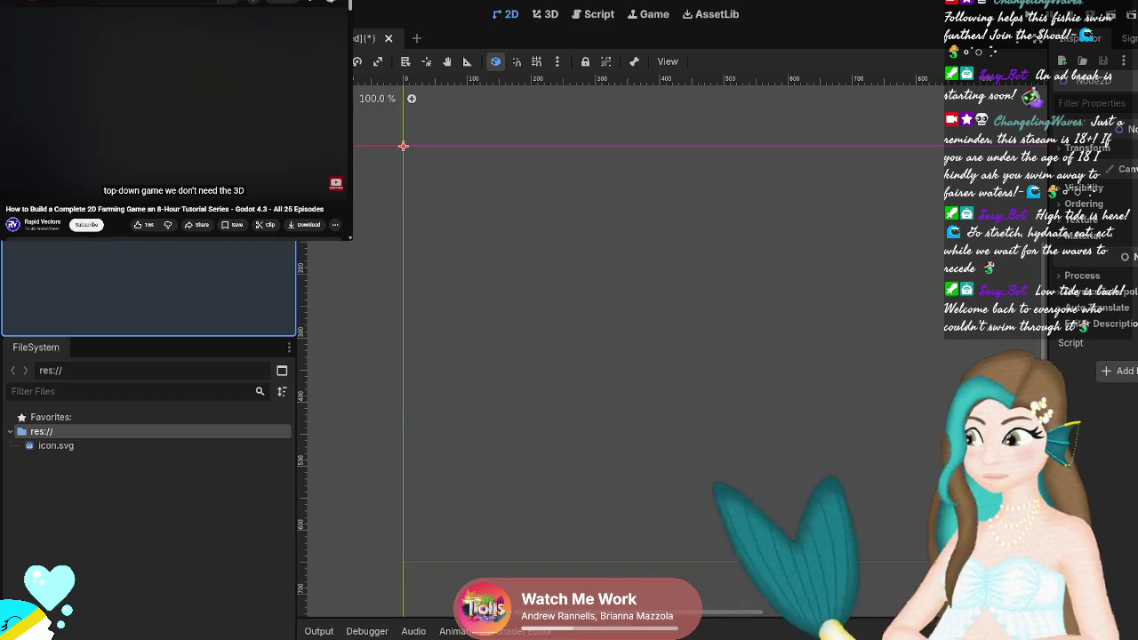
key("ctrl+z")
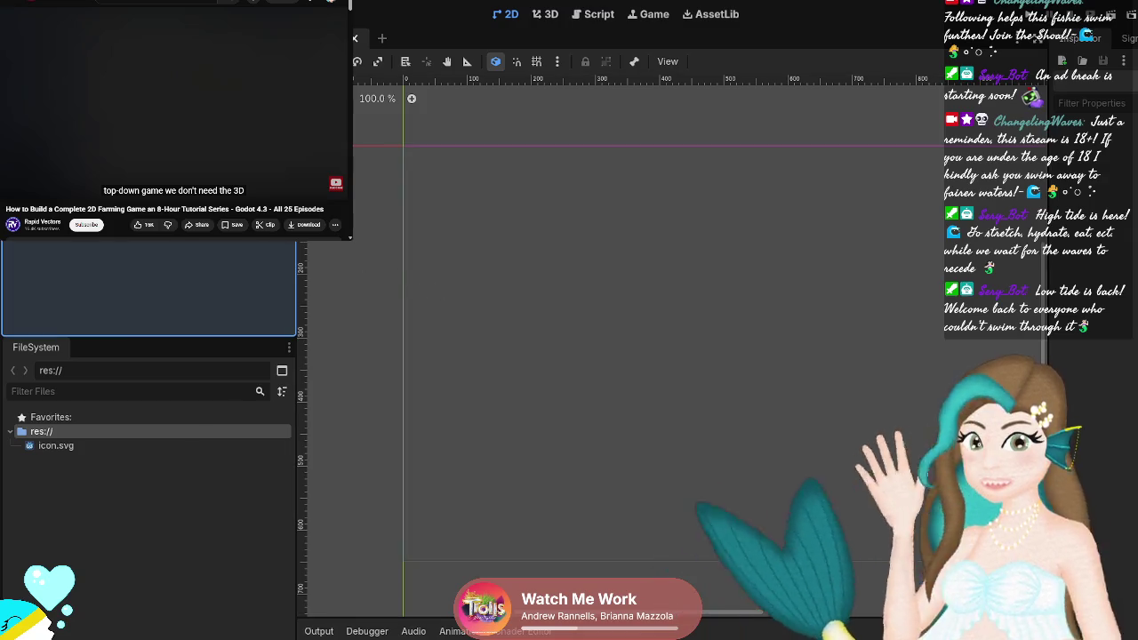
mouse_move(138, 300)
left_mouse_down()
mouse_move(133, 338)
mouse_move(98, 348)
left_mouse_up()
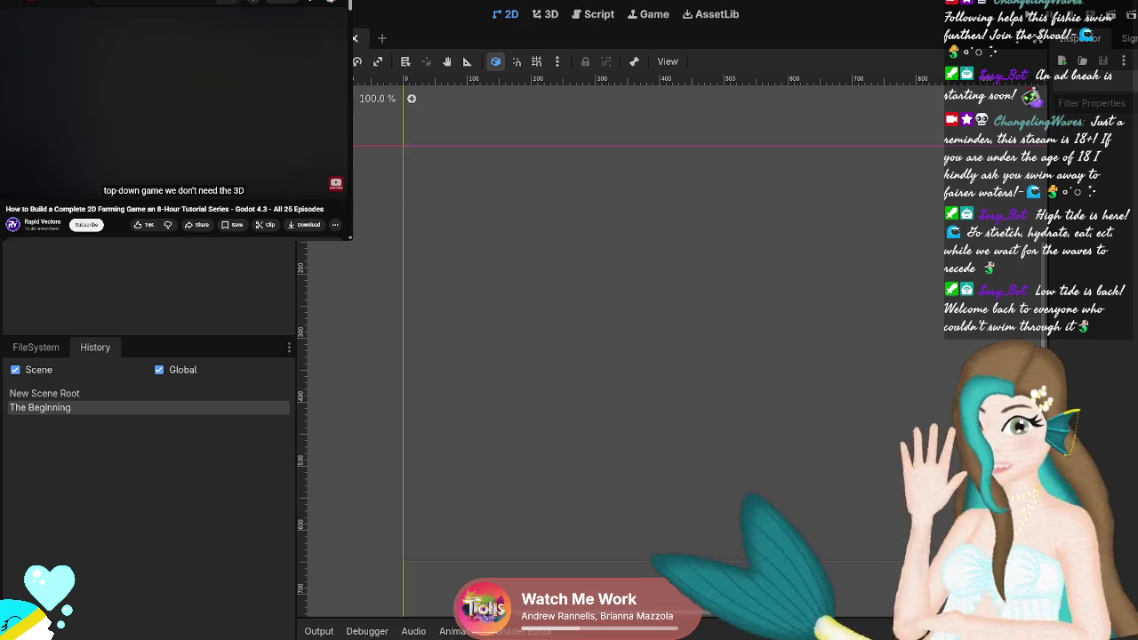